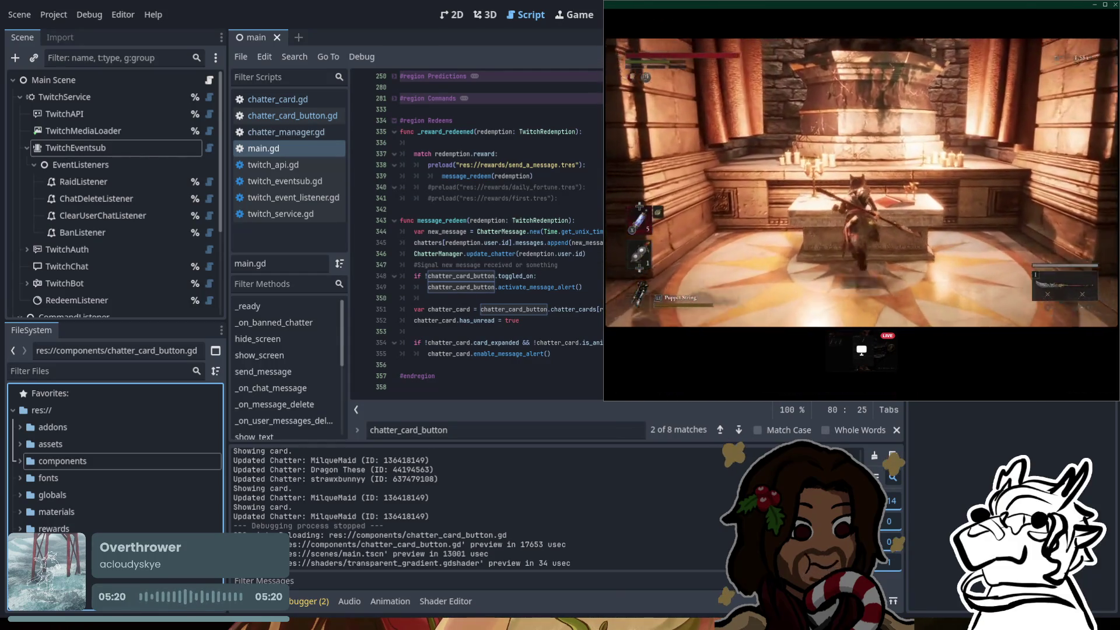
# Step: Locate the message_redeem call and the empty line 356 in main.gd's Redeems region
pyautogui.moveTo(862, 234)
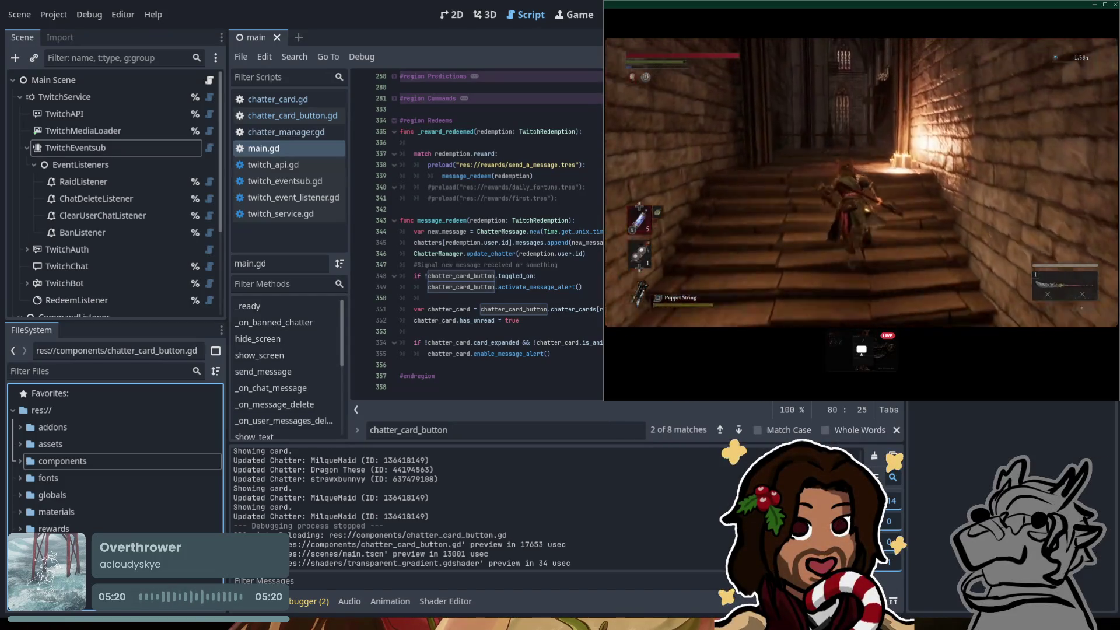
pyautogui.moveTo(862, 210)
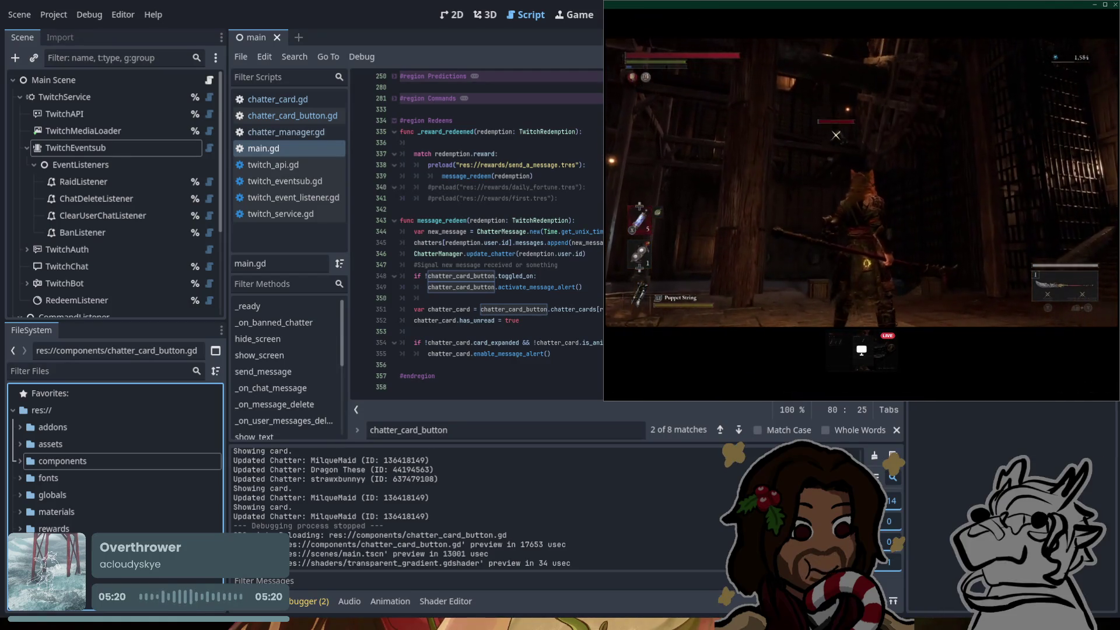
pyautogui.moveTo(607, 70)
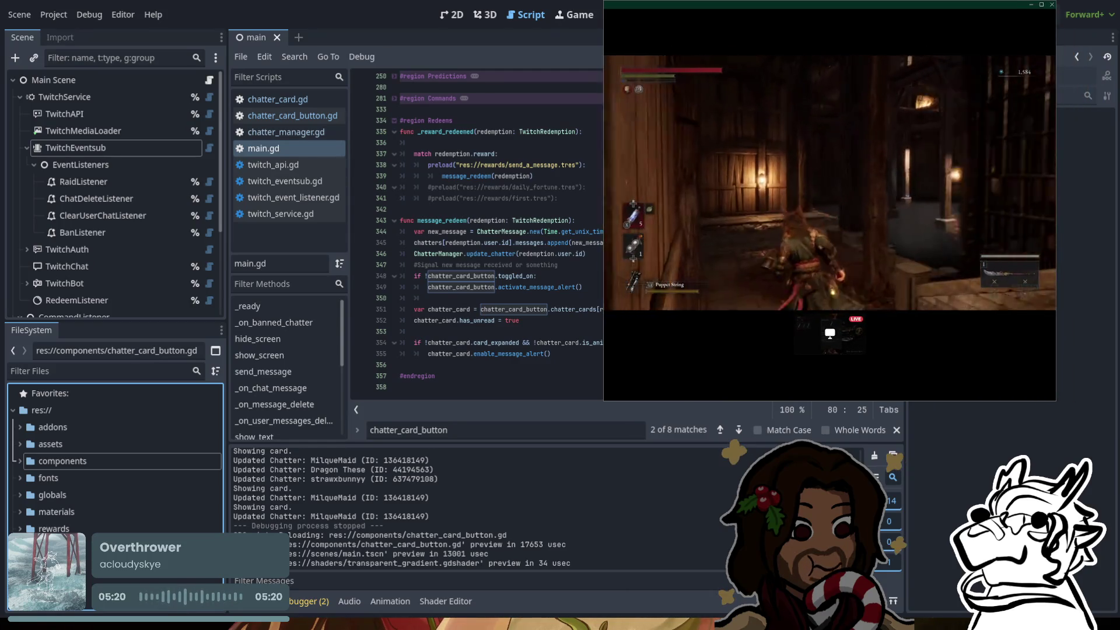
pyautogui.moveTo(828, 323)
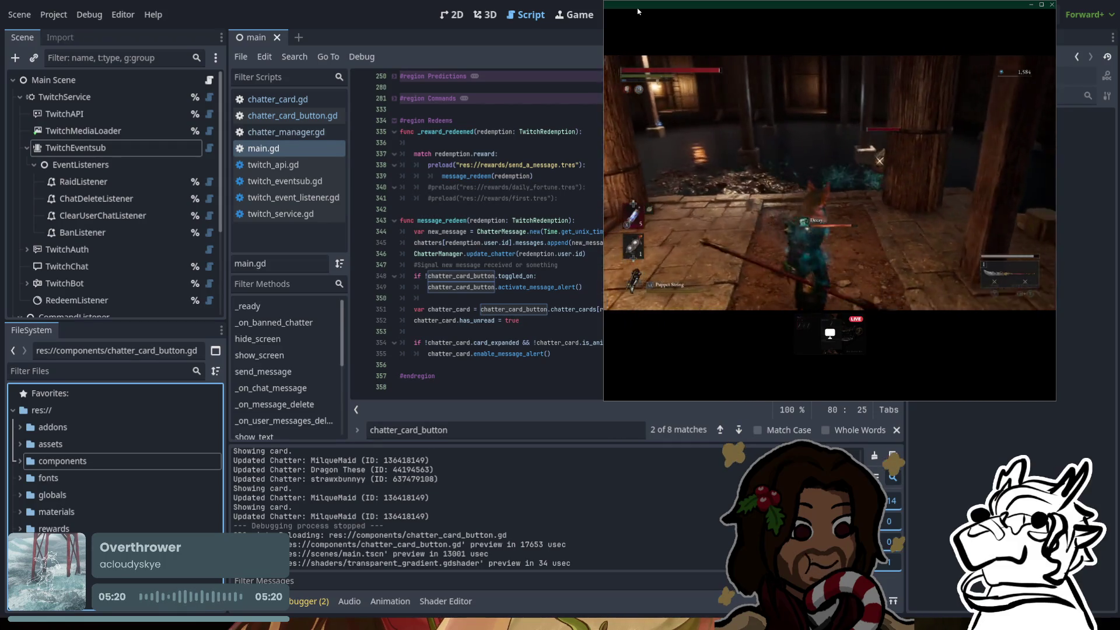
pyautogui.moveTo(638, 11)
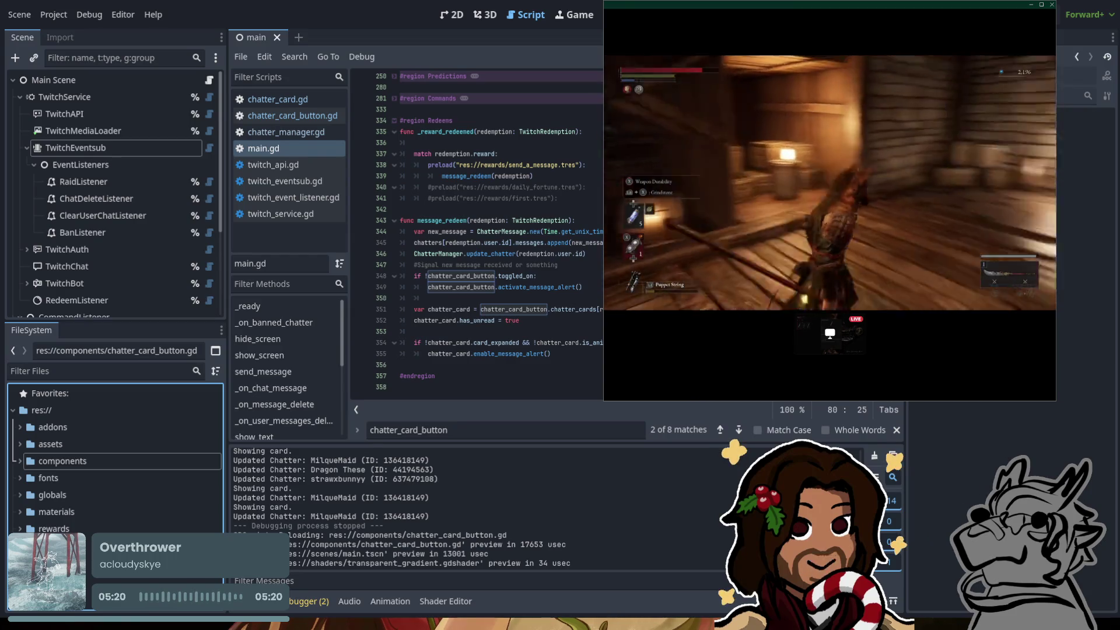
pyautogui.moveTo(828, 233)
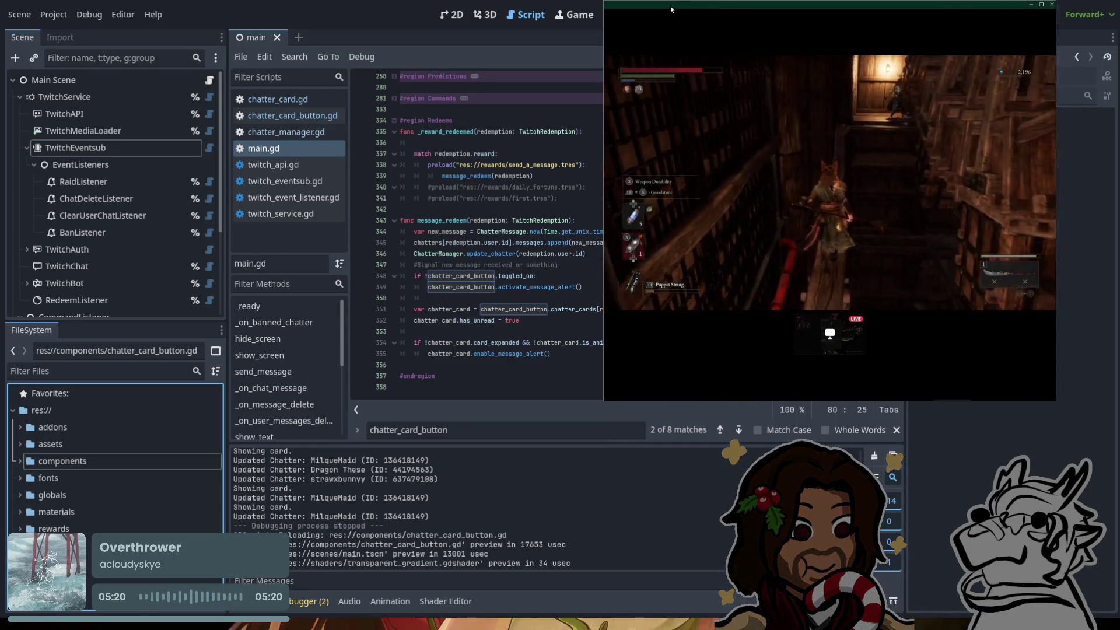
pyautogui.moveTo(671, 10)
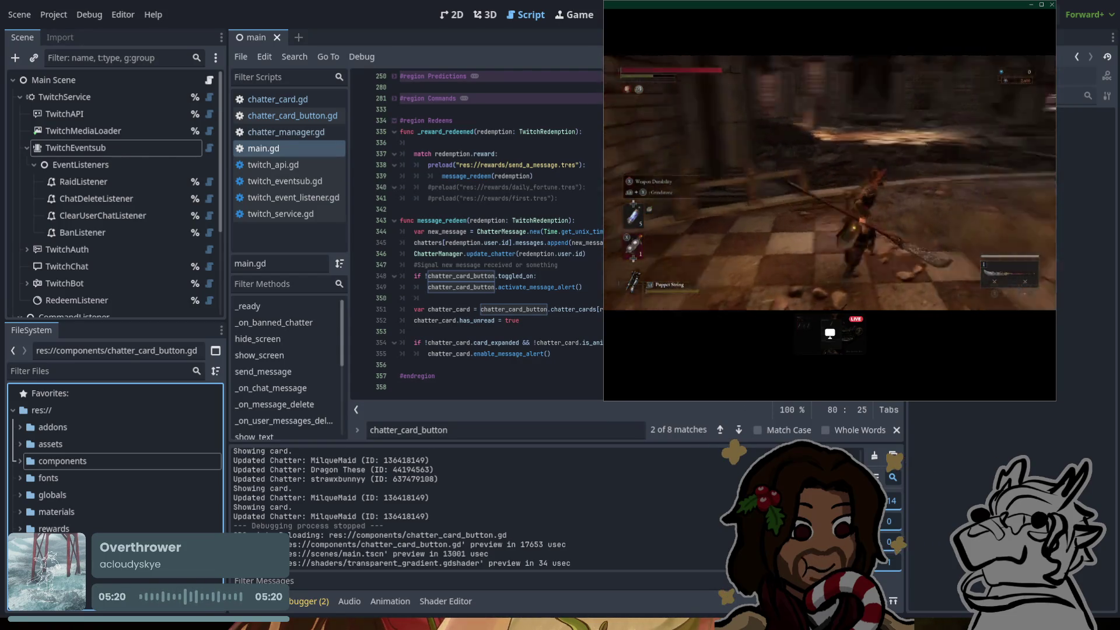
pyautogui.click(482, 310)
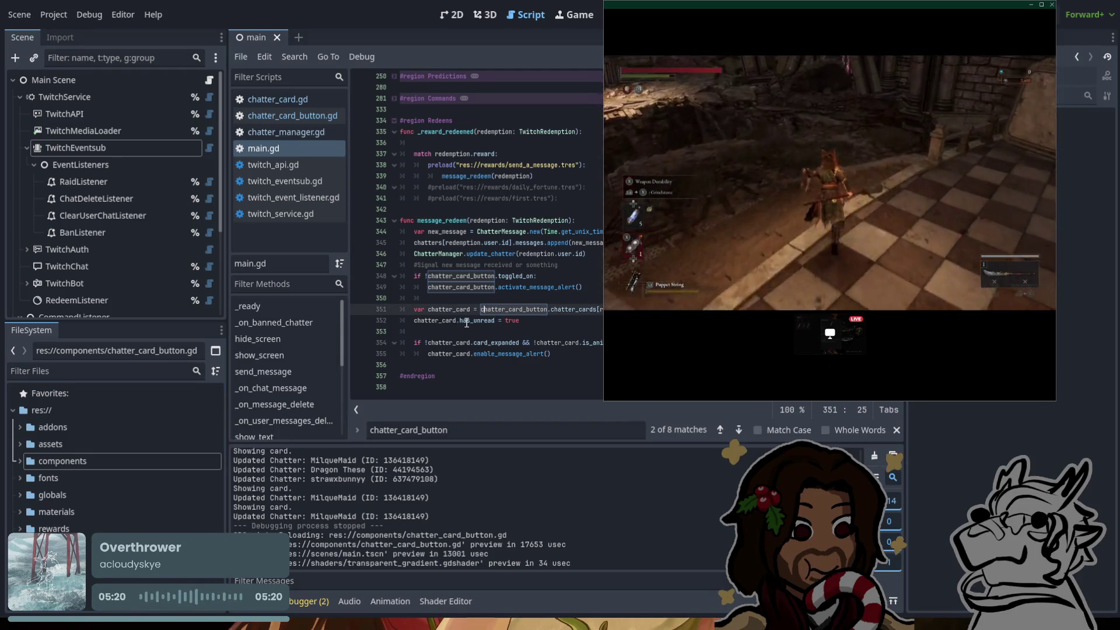
pyautogui.scroll(2, 432, 305)
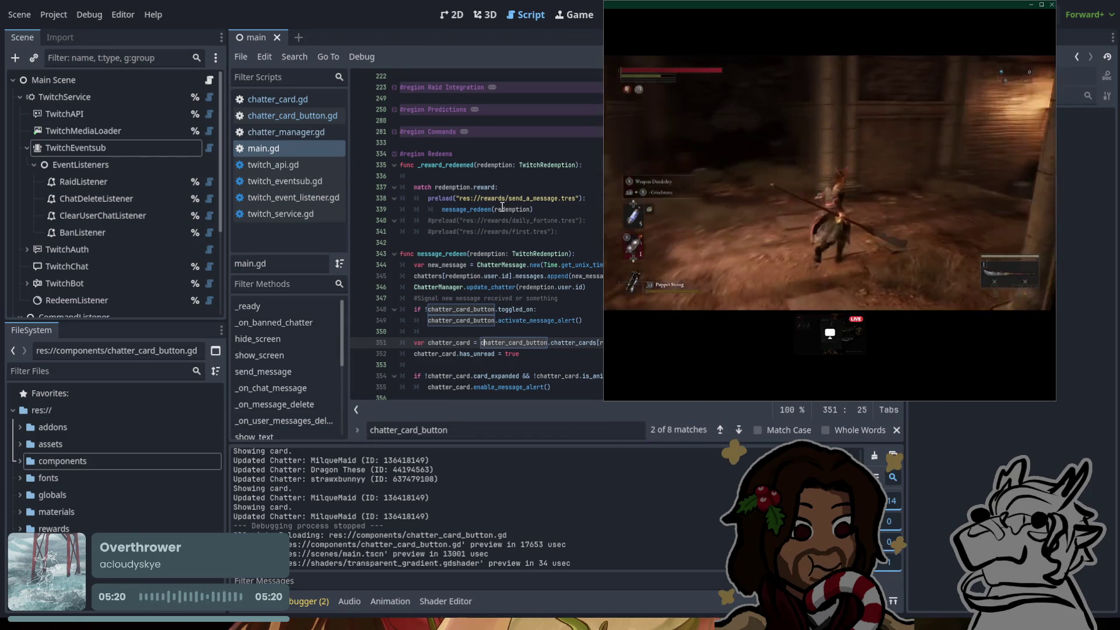
pyautogui.doubleClick(479, 210)
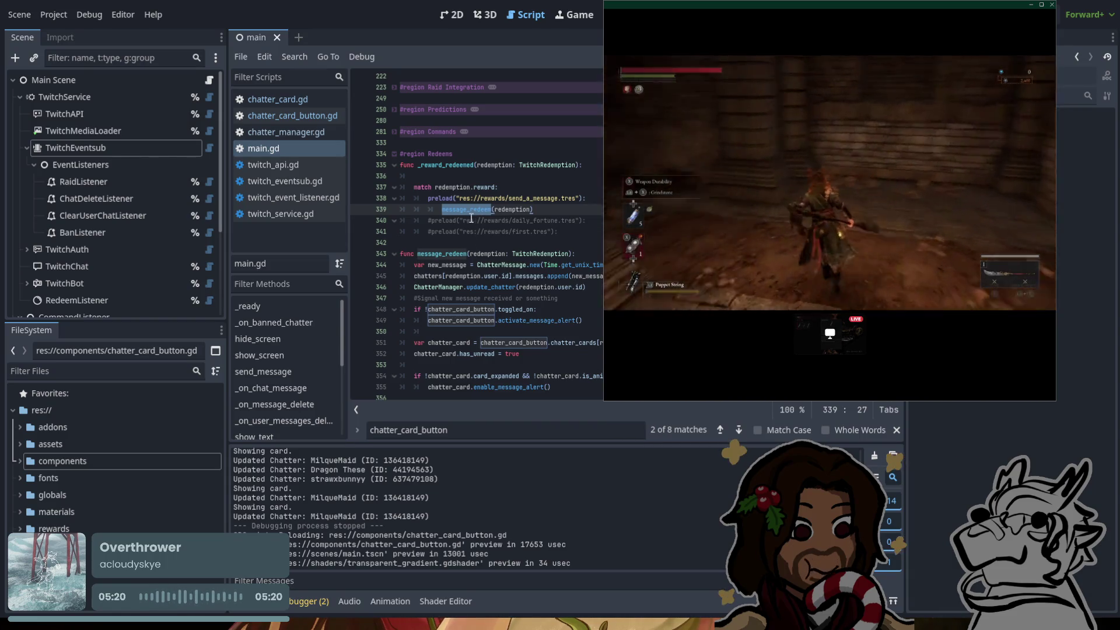
pyautogui.scroll(-1, 476, 252)
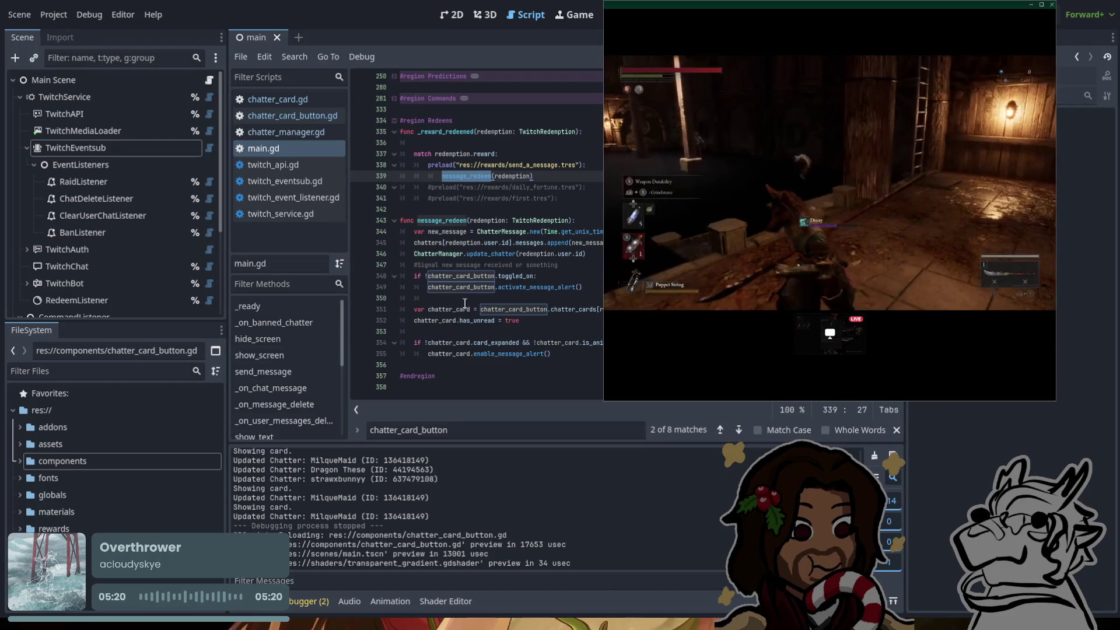
pyautogui.click(438, 360)
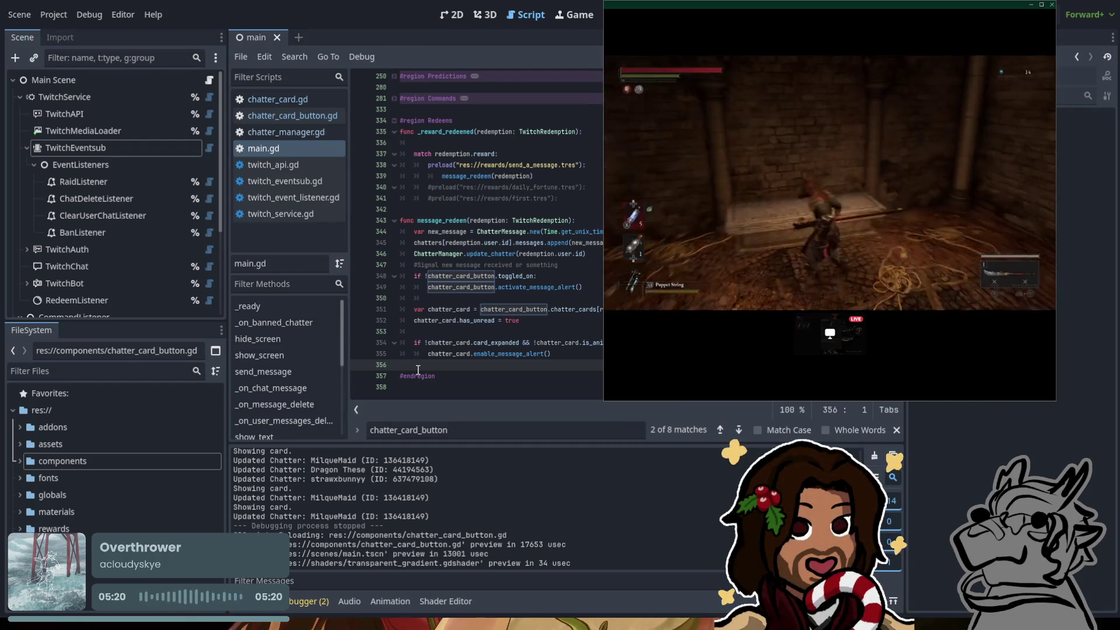
# Step: Add blank lines after message_redeem and begin a 'func' declaration on line 357
pyautogui.press('Return')
pyautogui.press('Return')
pyautogui.press('Up')
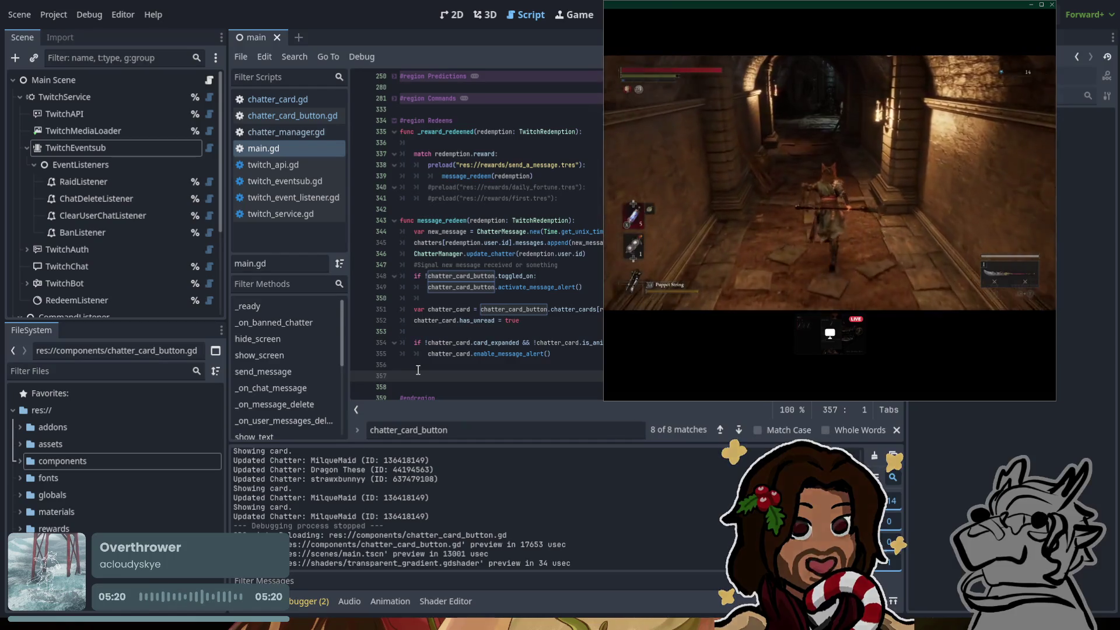
pyautogui.write('func')
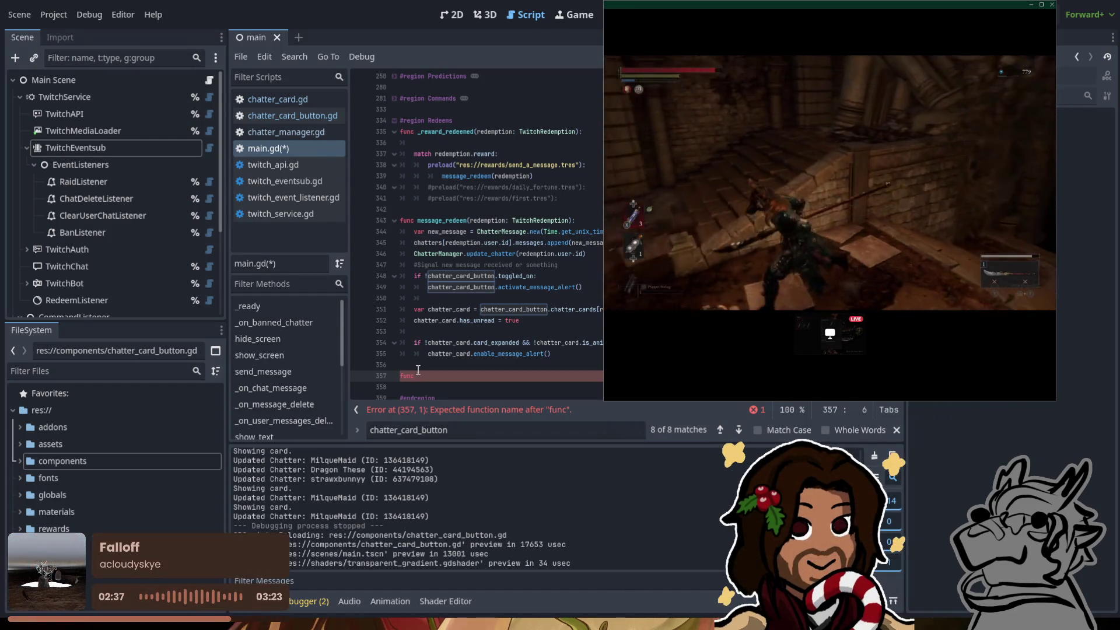
pyautogui.click(502, 387)
# Step: Declare check_in_redeem(redemption: TwitchRedemption): with a pass placeholder body
pyautogui.click(505, 375)
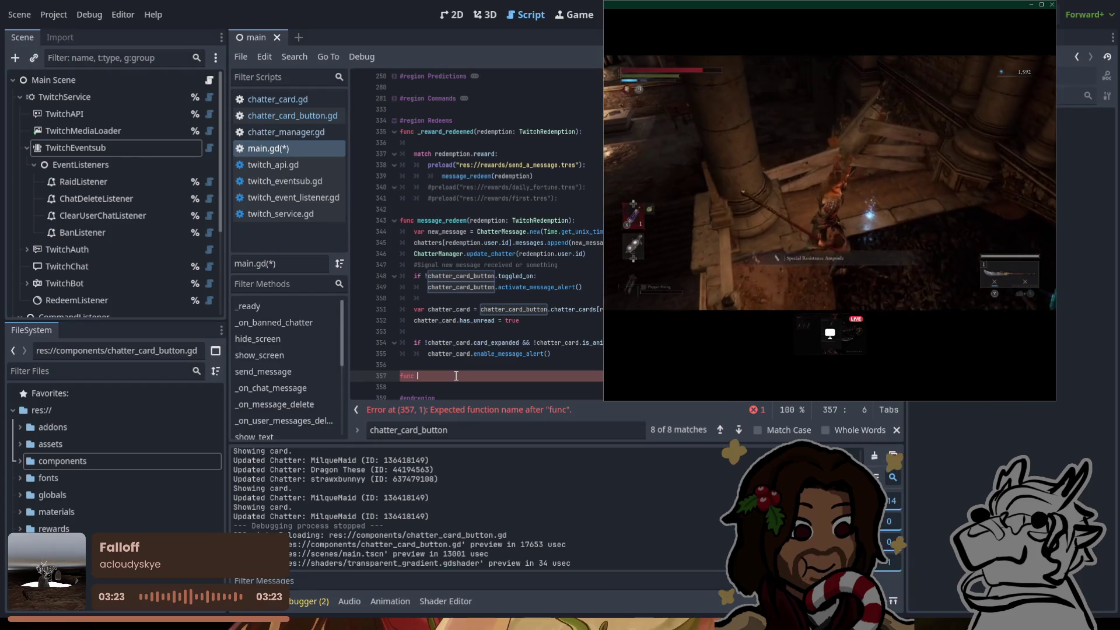
pyautogui.write('che')
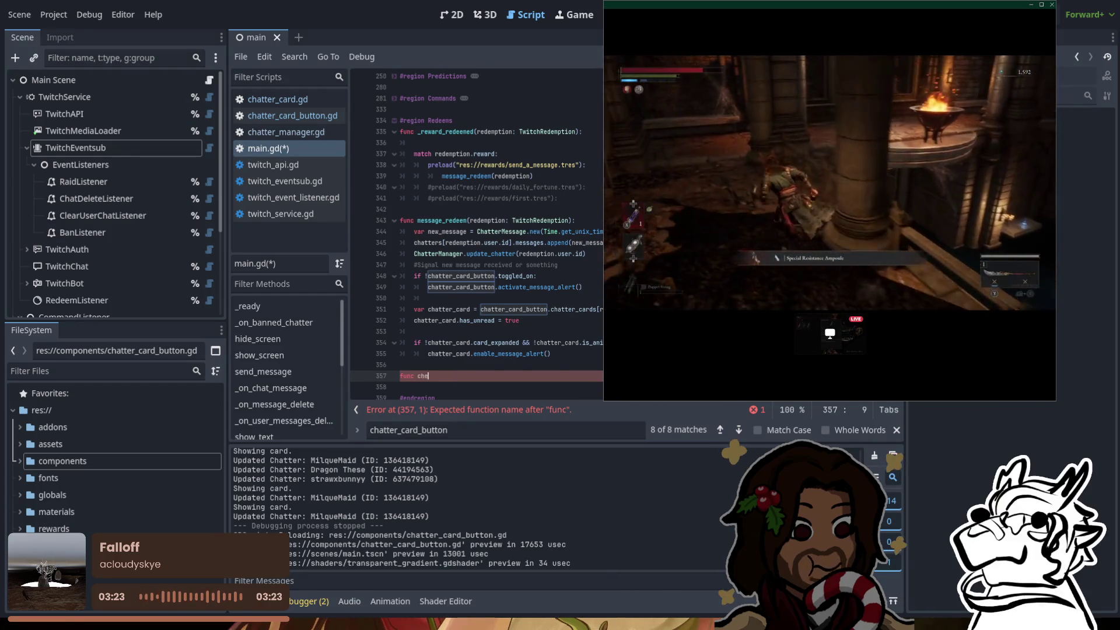
pyautogui.write('ck_in_redeem(re')
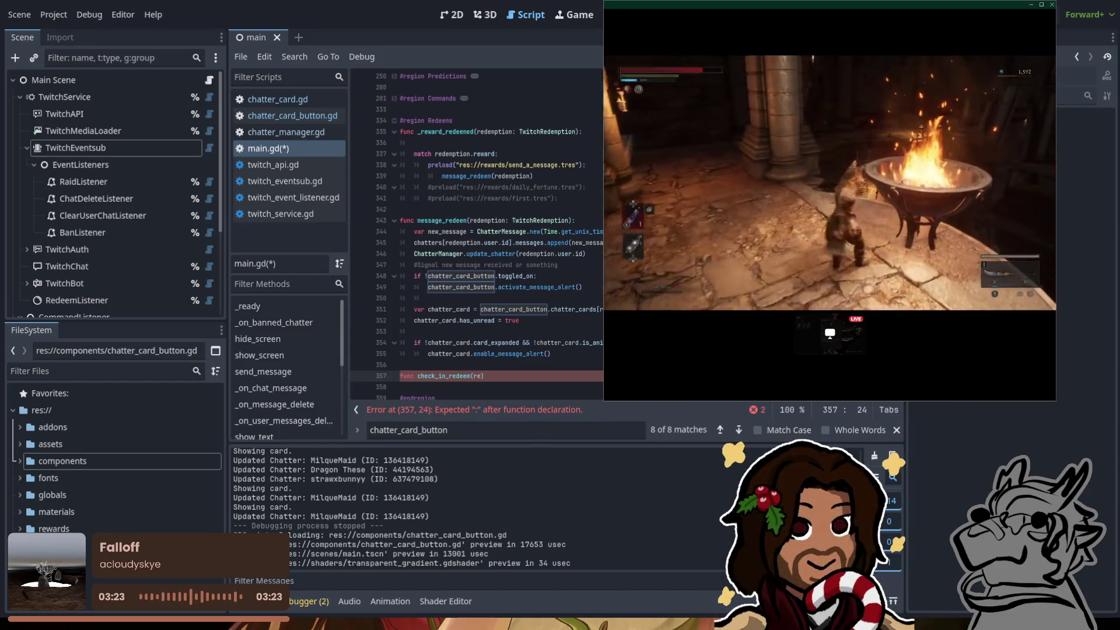
pyautogui.write('demp')
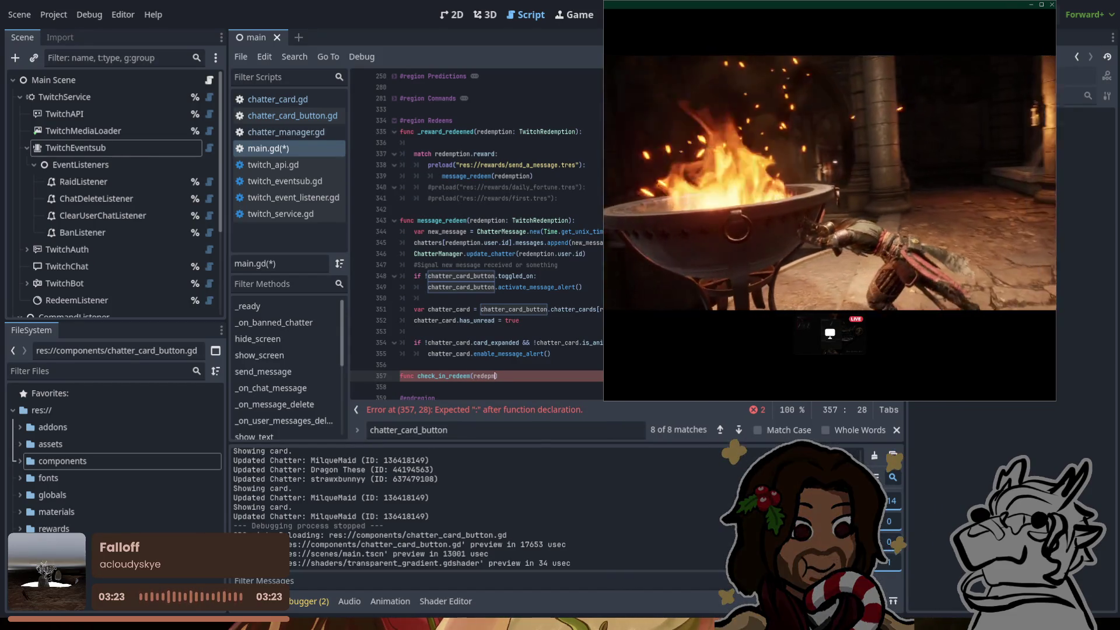
pyautogui.write('tio')
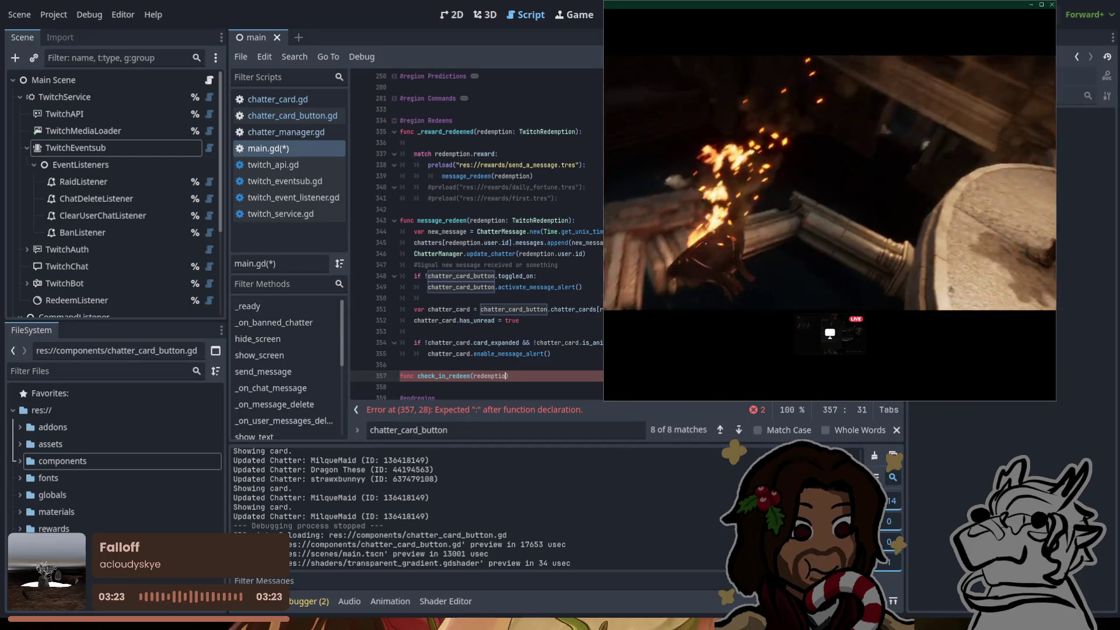
pyautogui.write('n: TwitchRT')
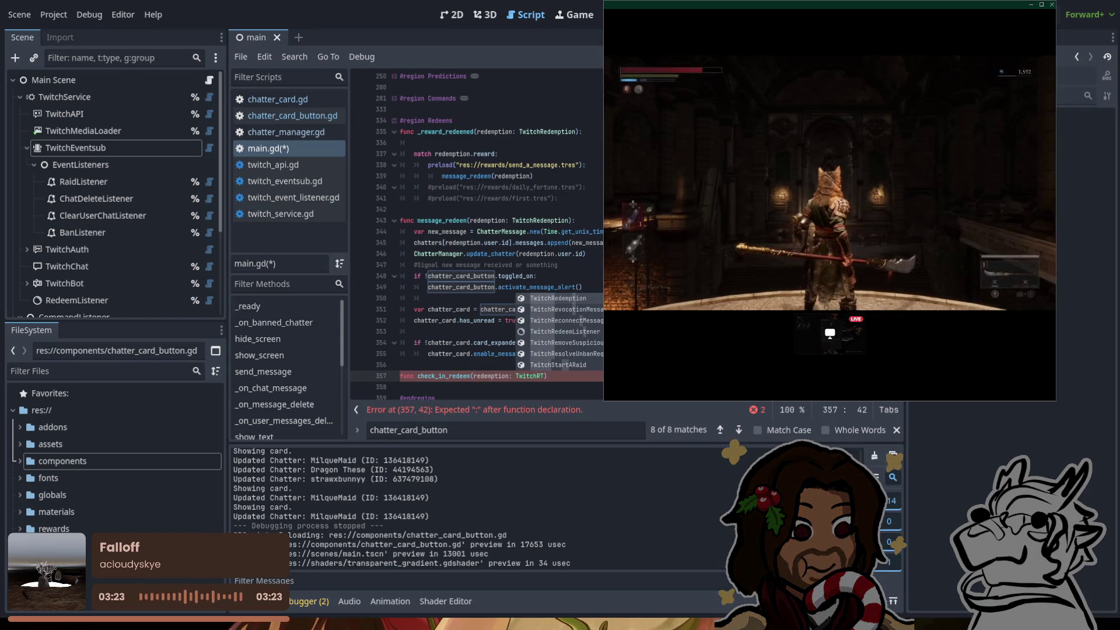
pyautogui.press('Return')
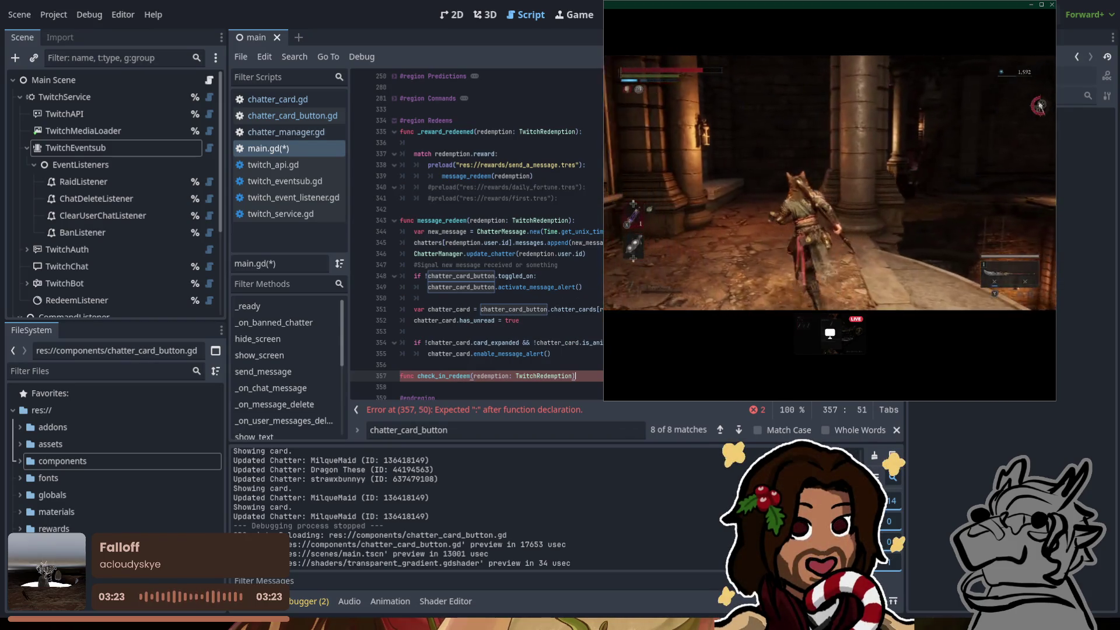
pyautogui.write('):')
pyautogui.press('Return')
pyautogui.write('pass')
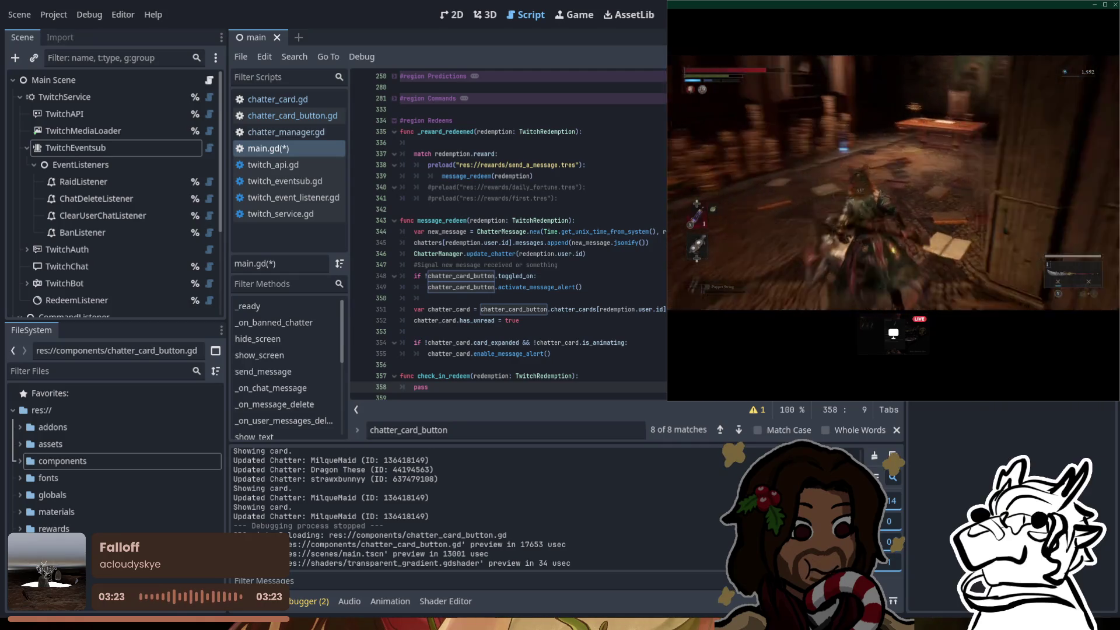
# Step: Check lines 340–341, save main.gd, and move to the commented daily fortune preload line
pyautogui.click(558, 198)
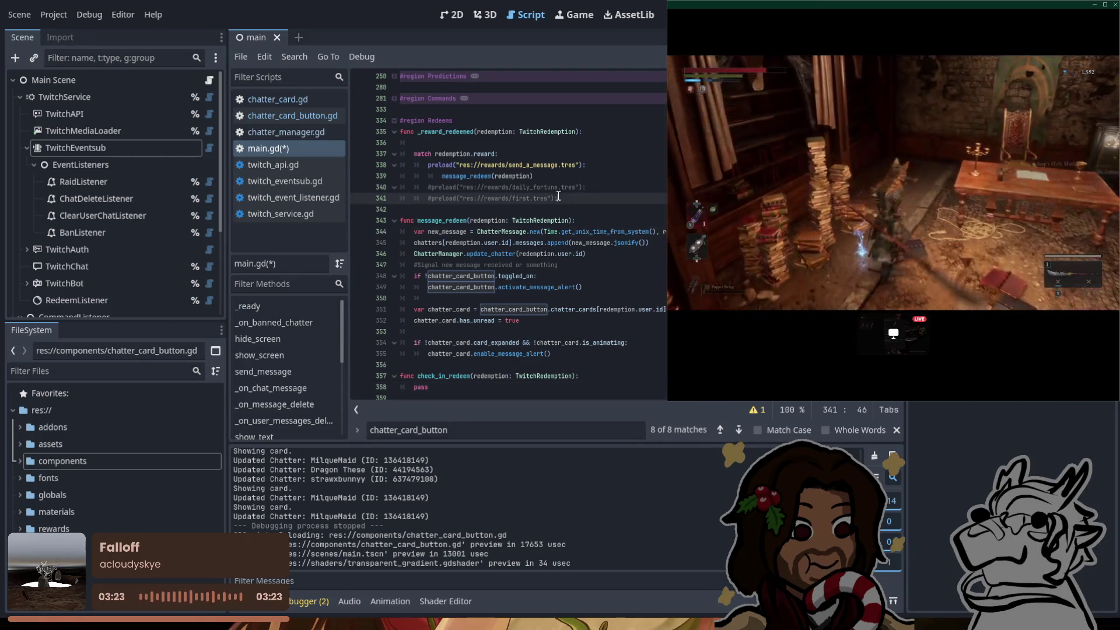
pyautogui.click(591, 187)
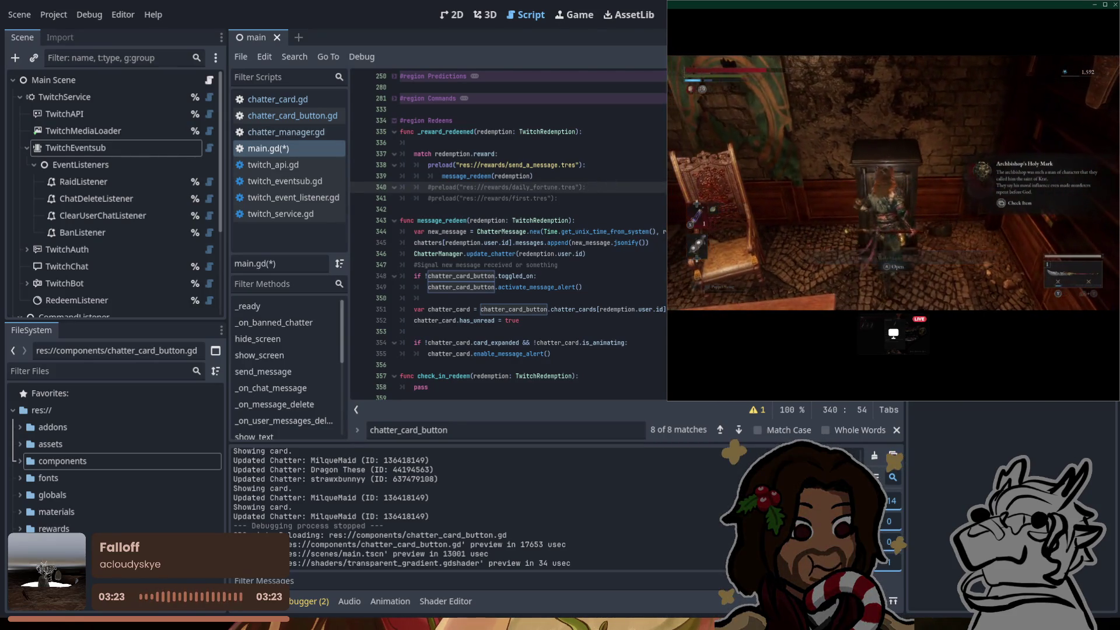
pyautogui.press('F5')
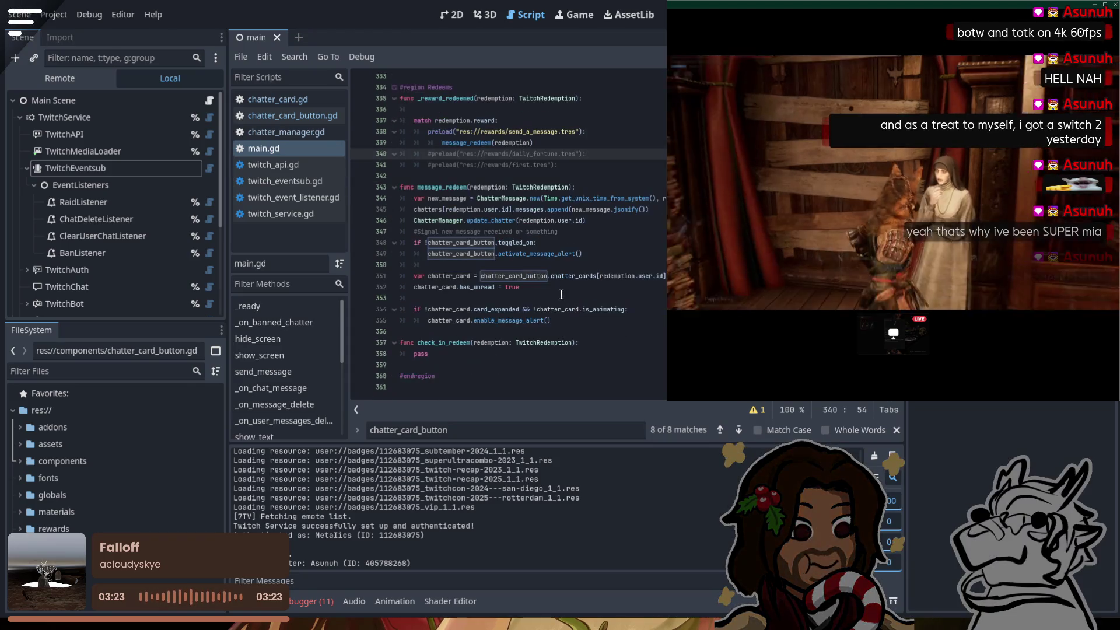
pyautogui.scroll(-1, 562, 294)
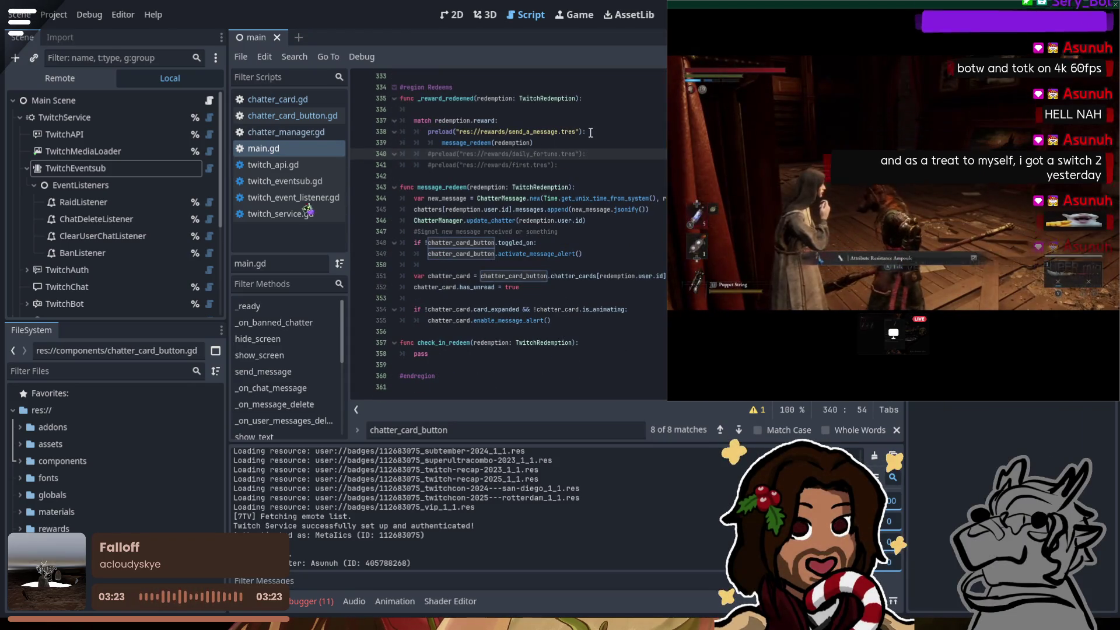
pyautogui.click(435, 154)
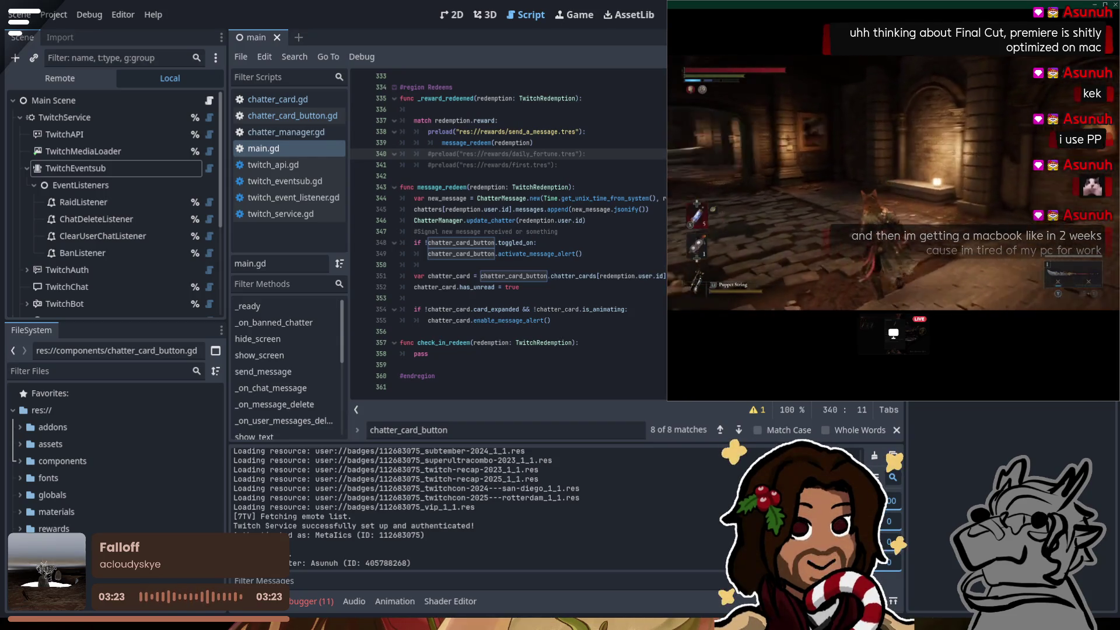
pyautogui.moveTo(893, 187)
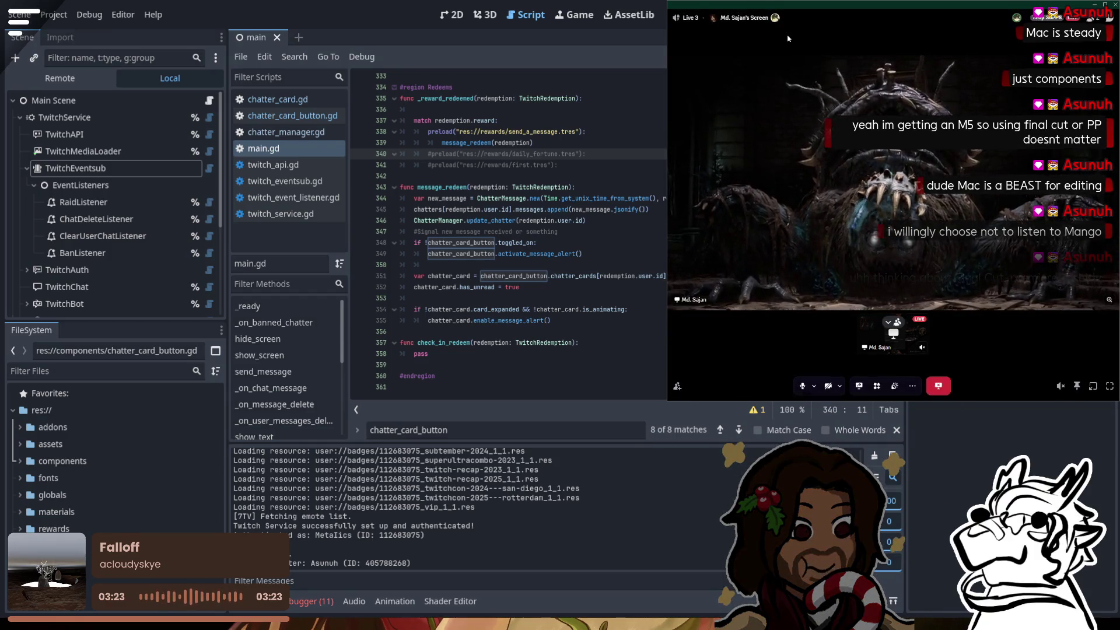
pyautogui.moveTo(817, 117)
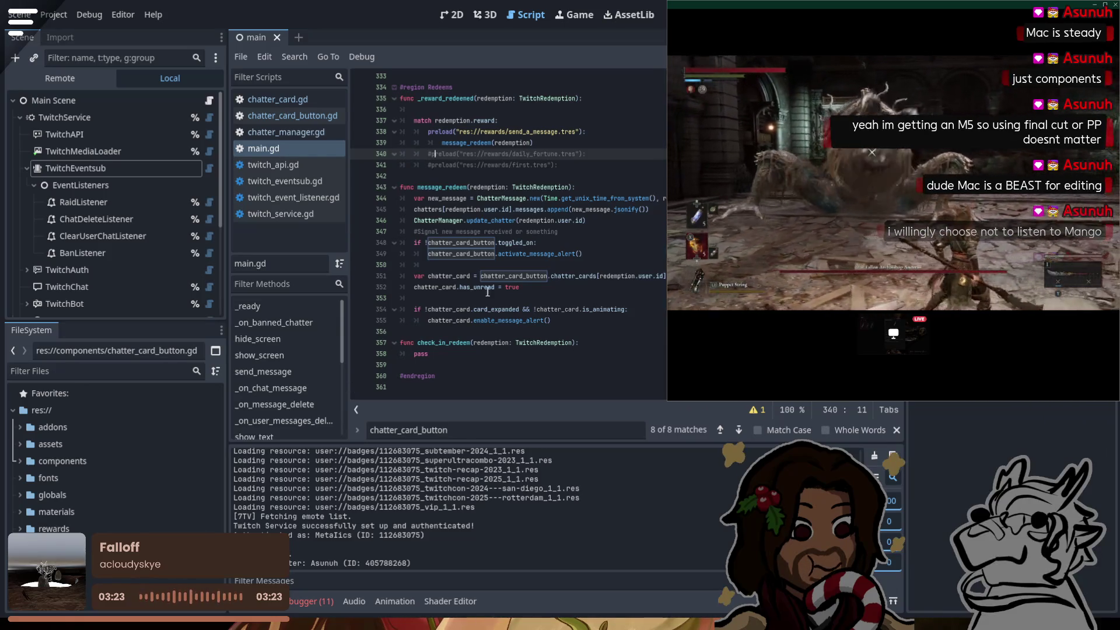
pyautogui.click(456, 321)
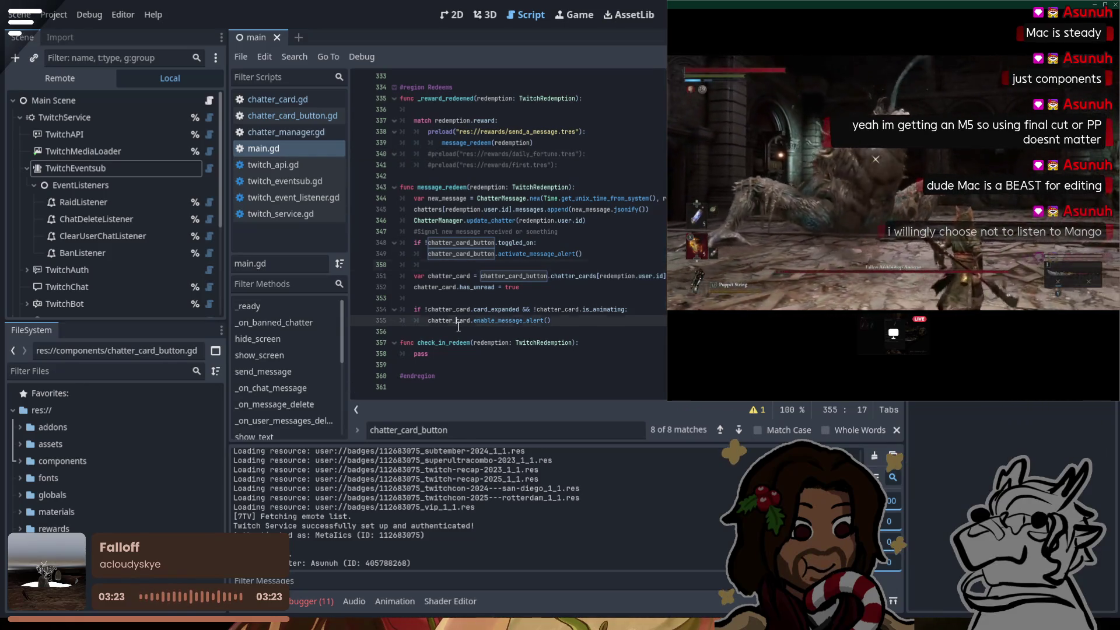
pyautogui.click(569, 298)
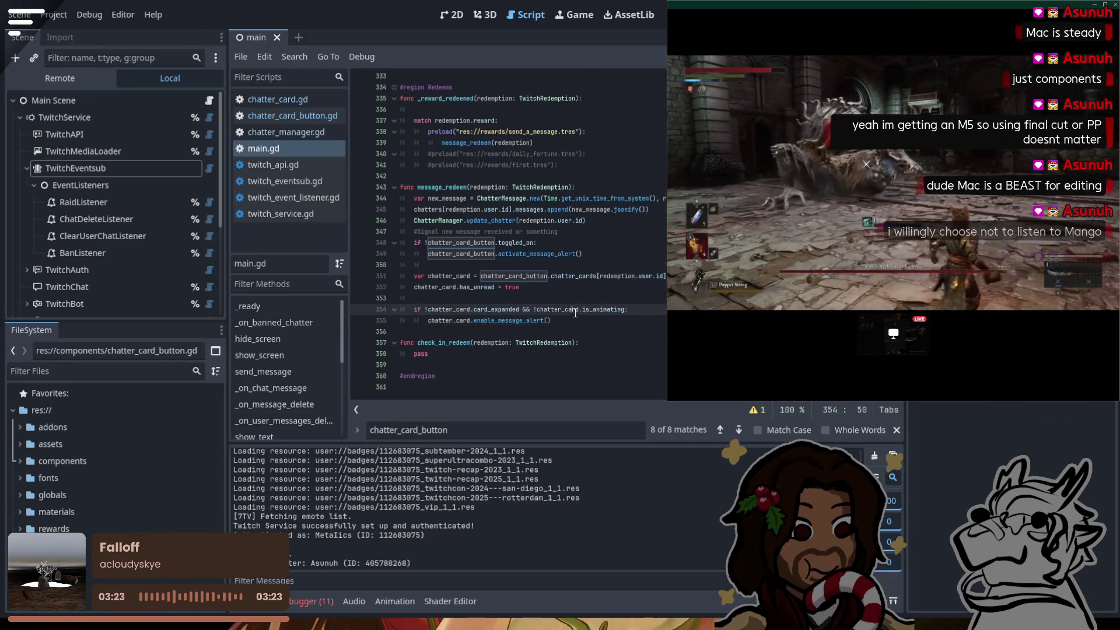
pyautogui.click(432, 343)
pyautogui.click(463, 353)
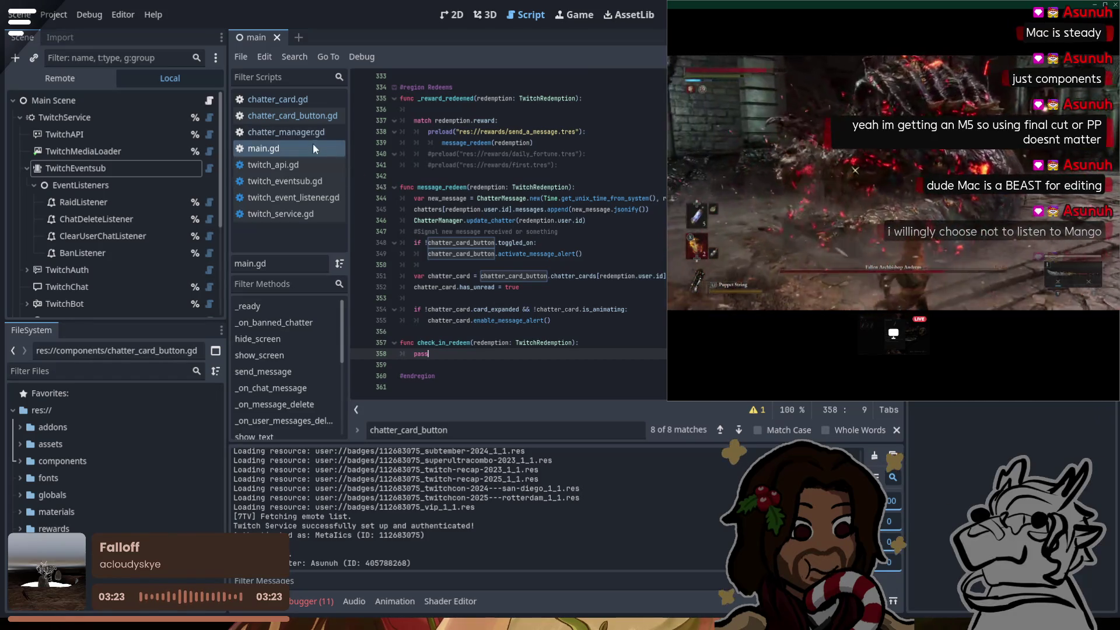
# Step: Return to chatter_manager.gd and find the badges line inside check_chatter_keys
pyautogui.click(303, 136)
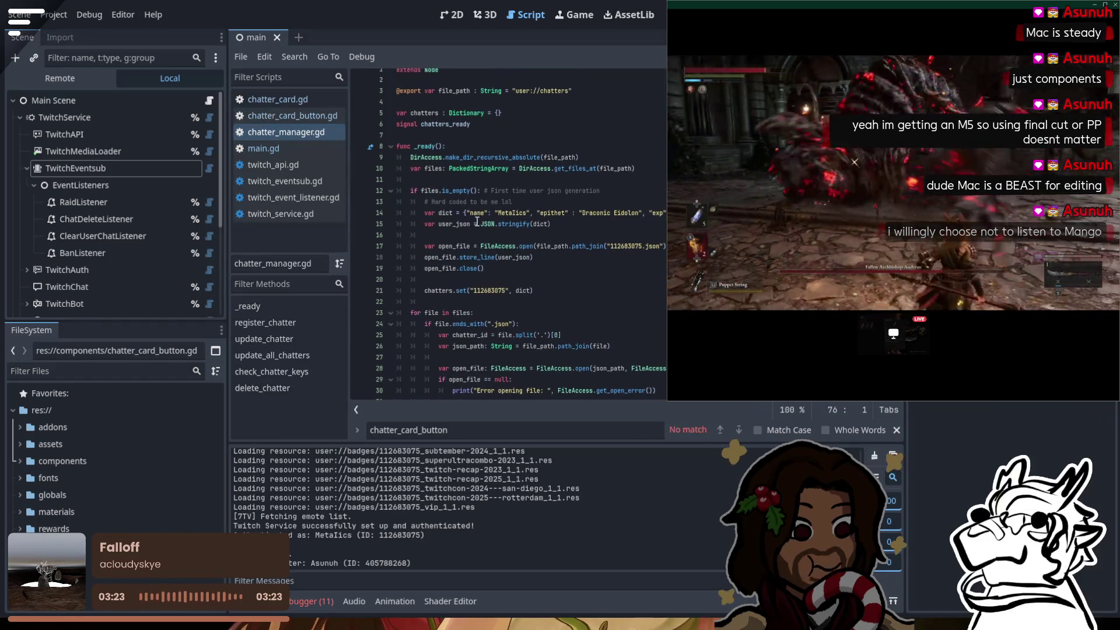
pyautogui.click(277, 101)
pyautogui.scroll(-5, 655, 212)
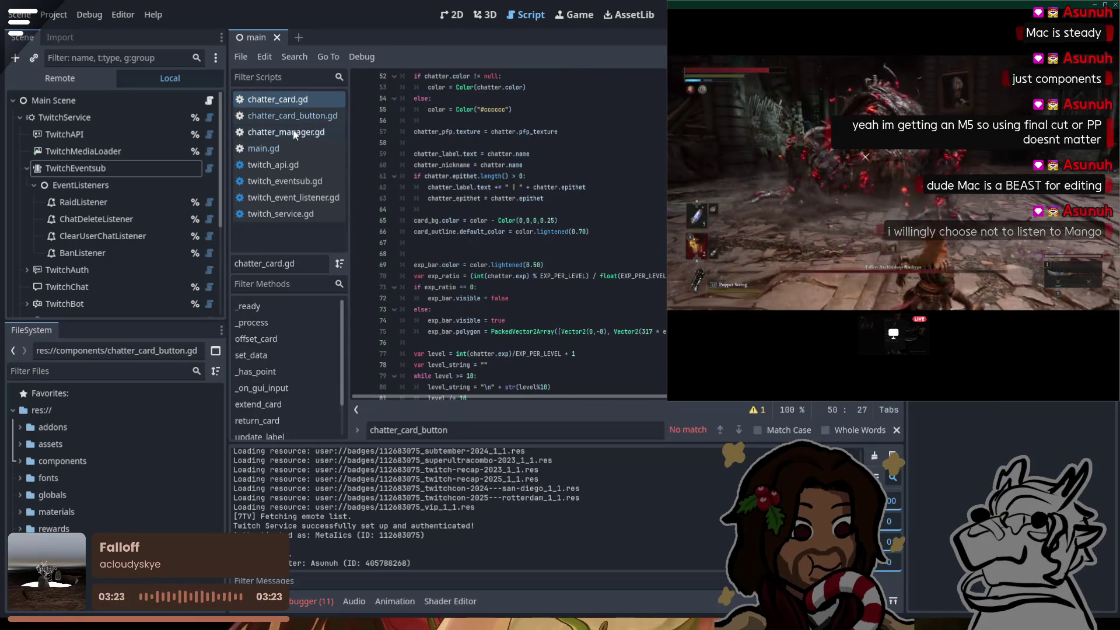
pyautogui.click(291, 132)
pyautogui.scroll(-10, 463, 177)
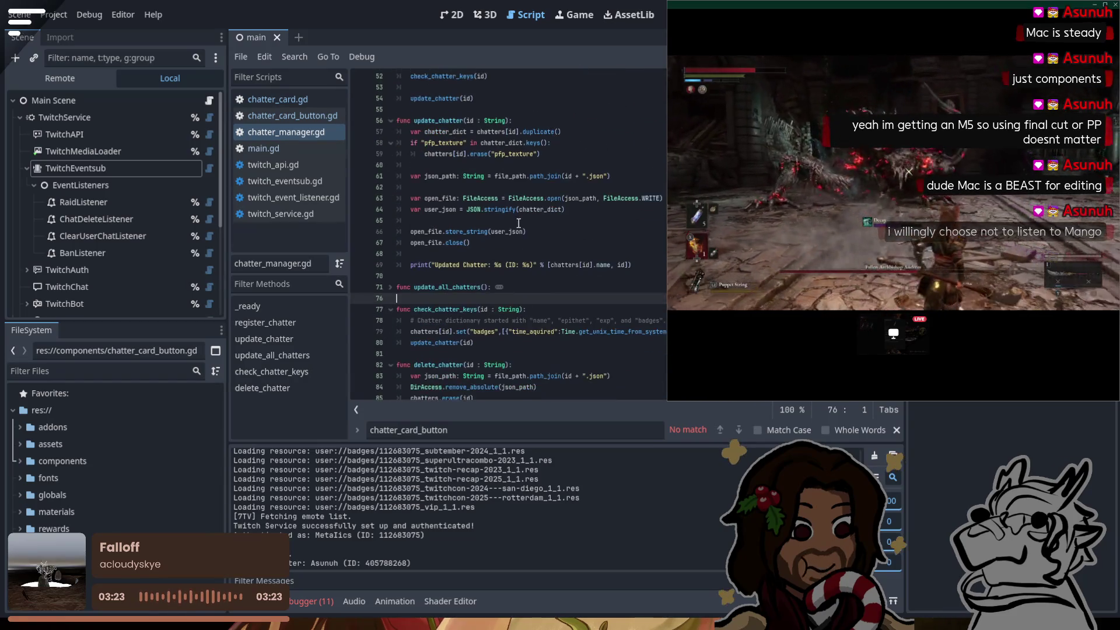
pyautogui.click(438, 289)
pyautogui.click(547, 299)
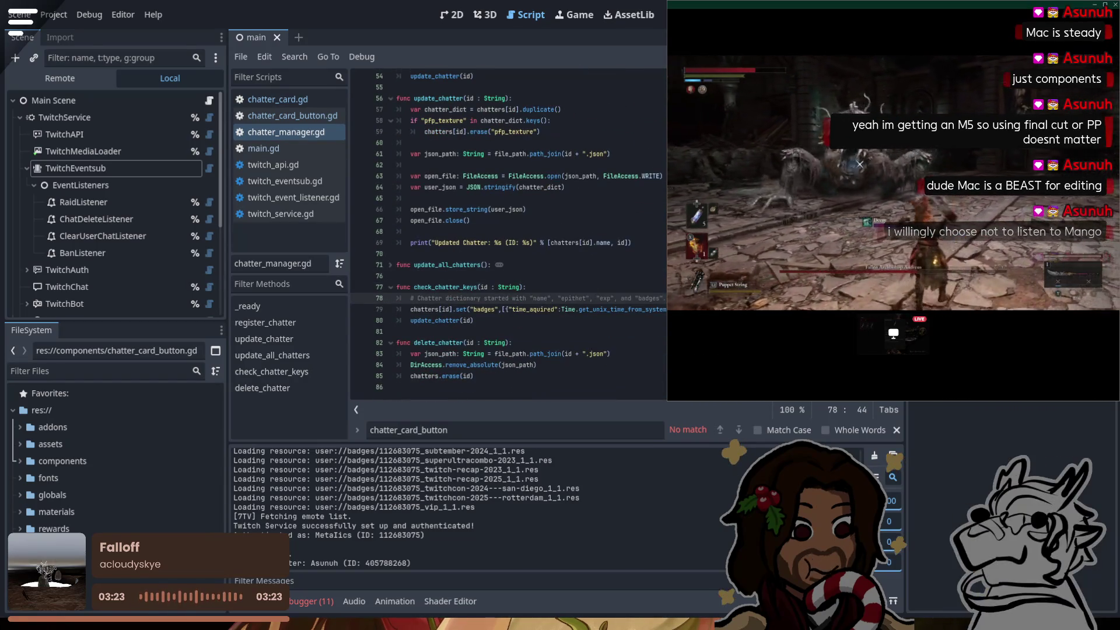
pyautogui.click(834, 309)
pyautogui.moveTo(833, 309); pyautogui.dragTo(407, 311)
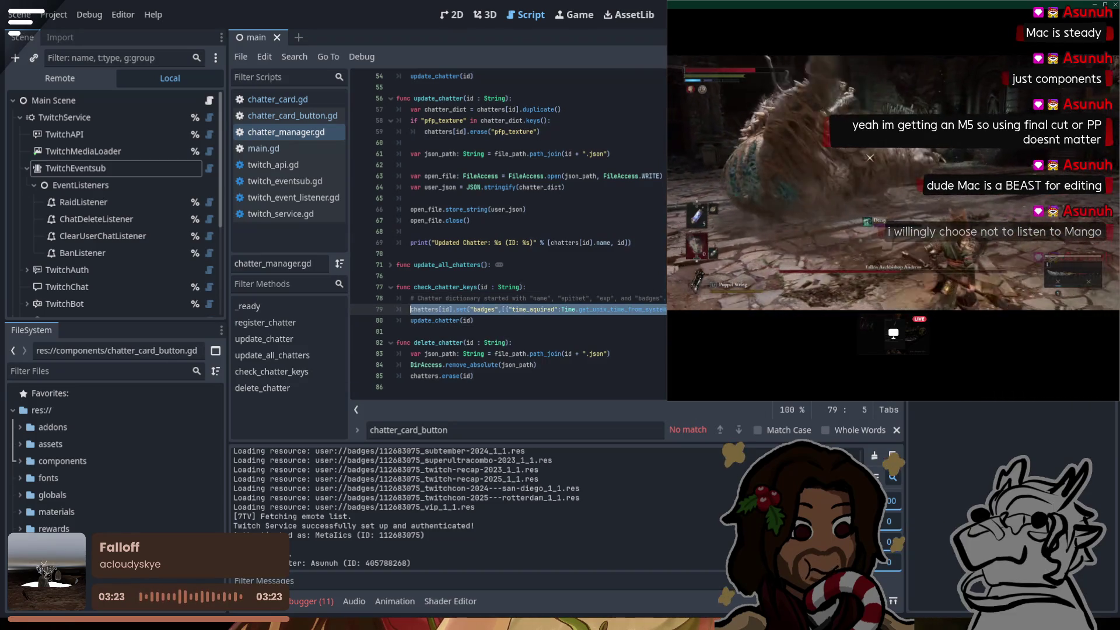
# Step: Below it, write if "check_ins" not in chatters[id].keys(): and open an indented line
pyautogui.press('End')
pyautogui.press('Return')
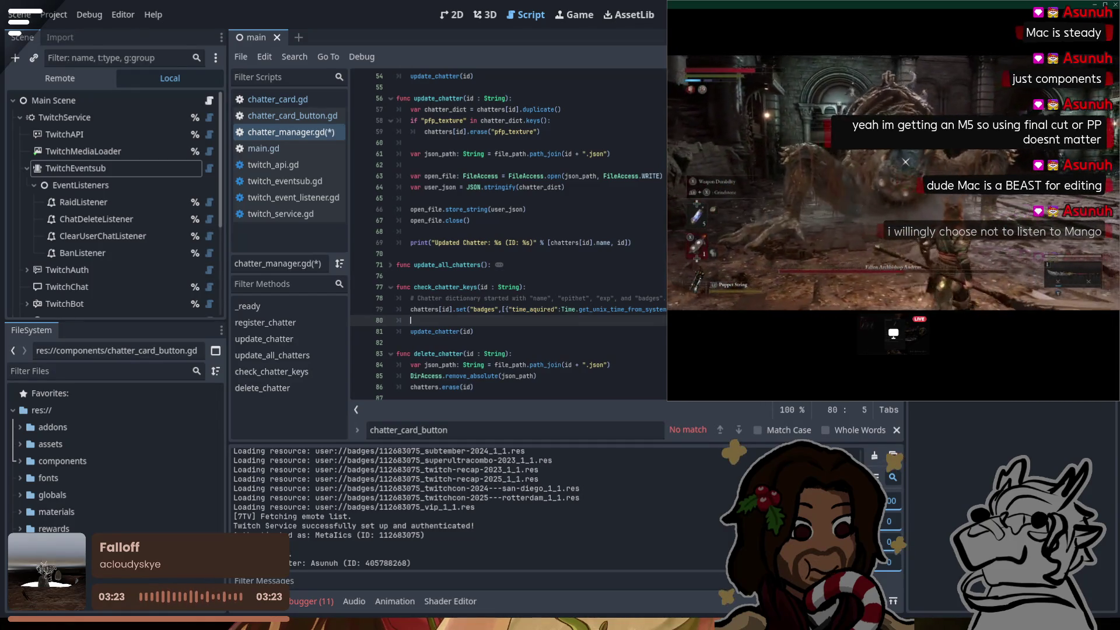
pyautogui.write('if chatte')
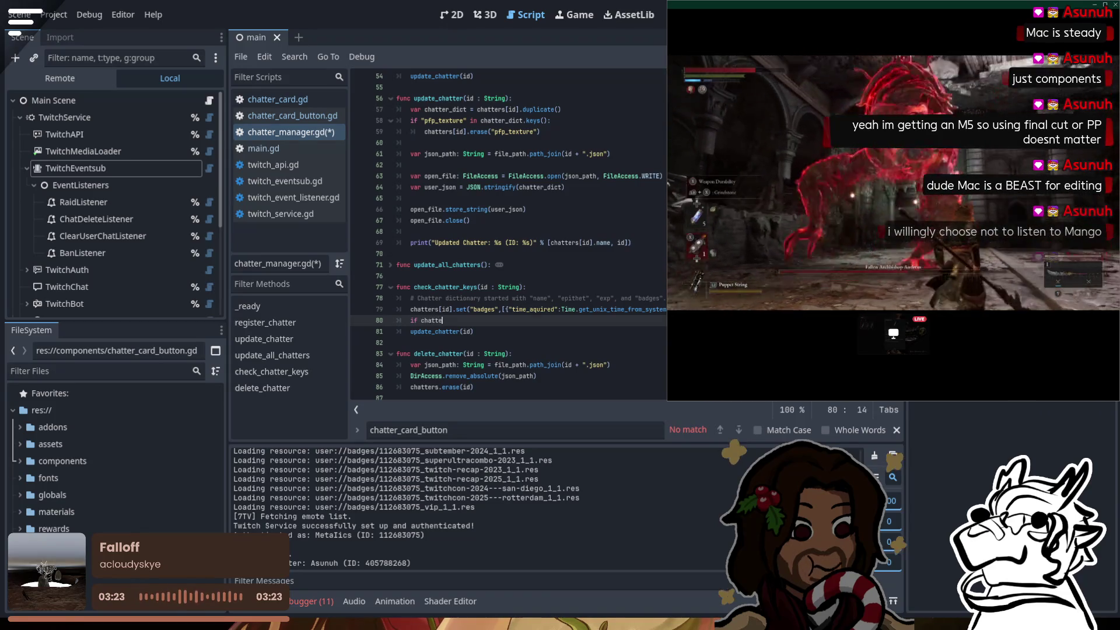
pyautogui.write('rs[id].keys(')
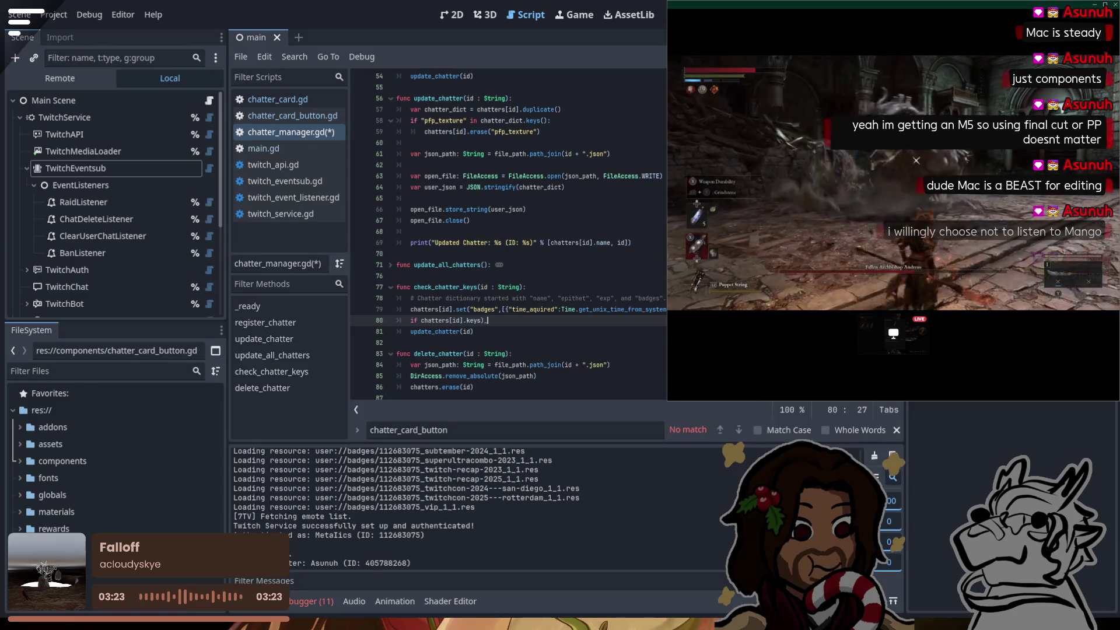
pyautogui.write('s')
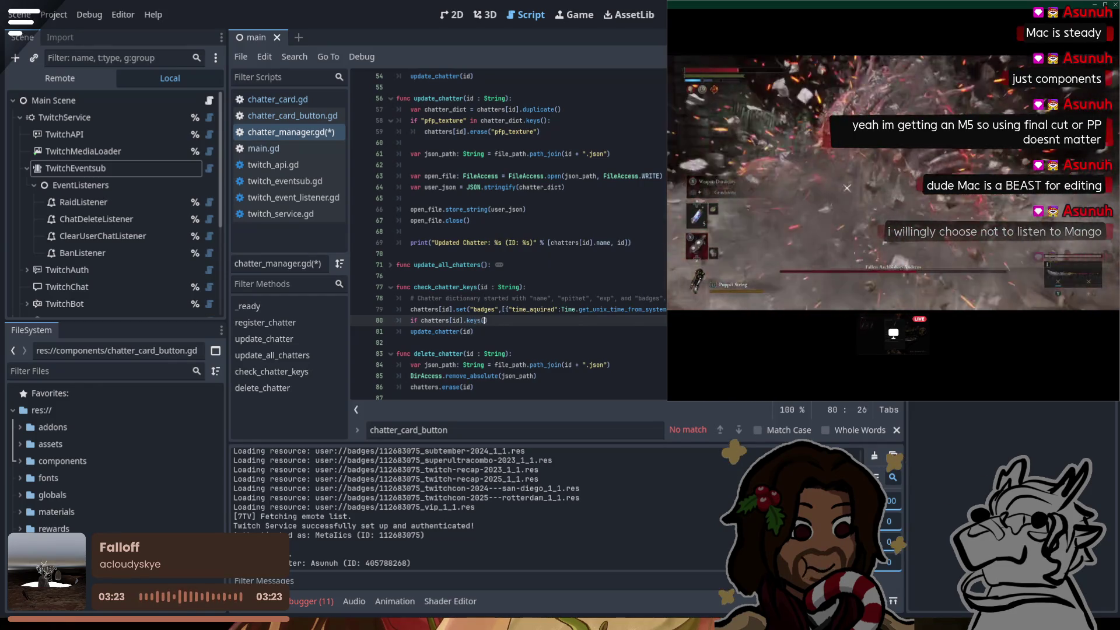
pyautogui.click(419, 322)
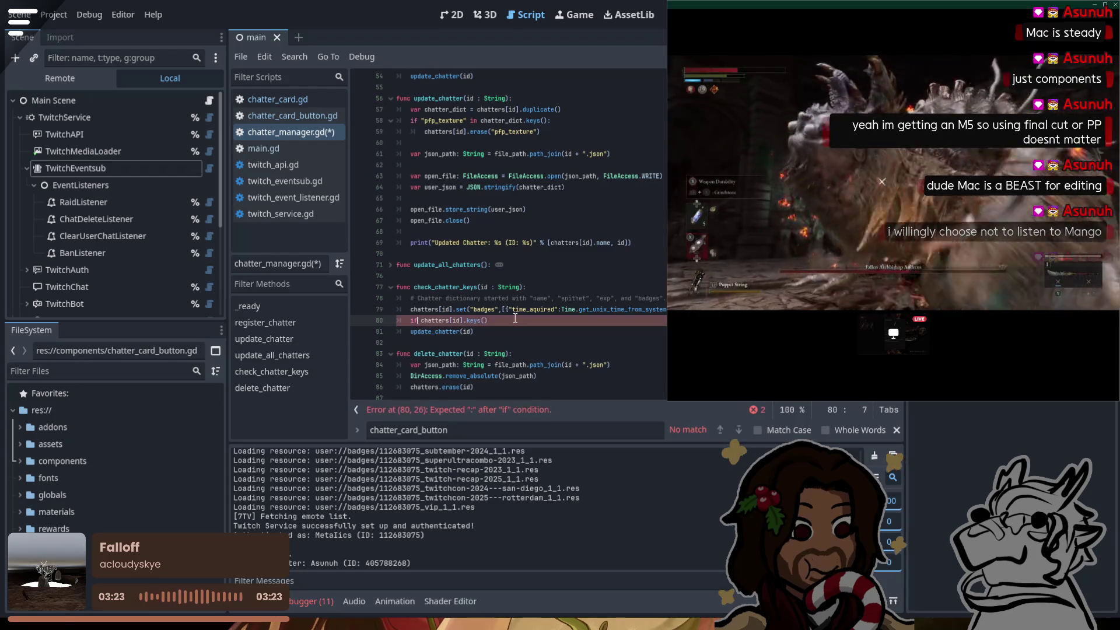
pyautogui.write('"')
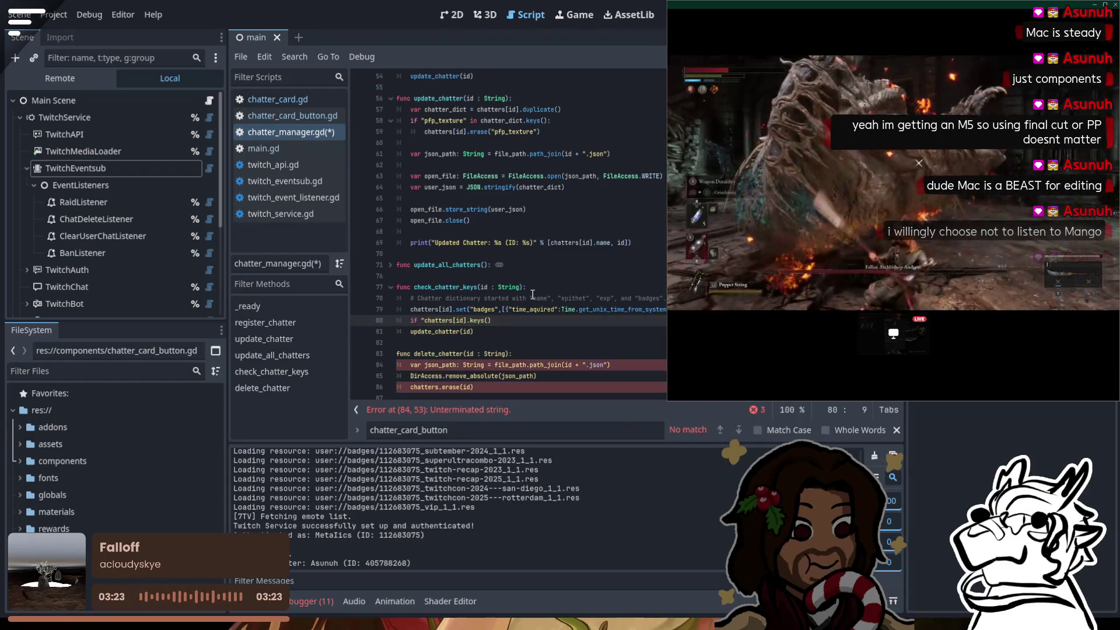
pyautogui.write('c')
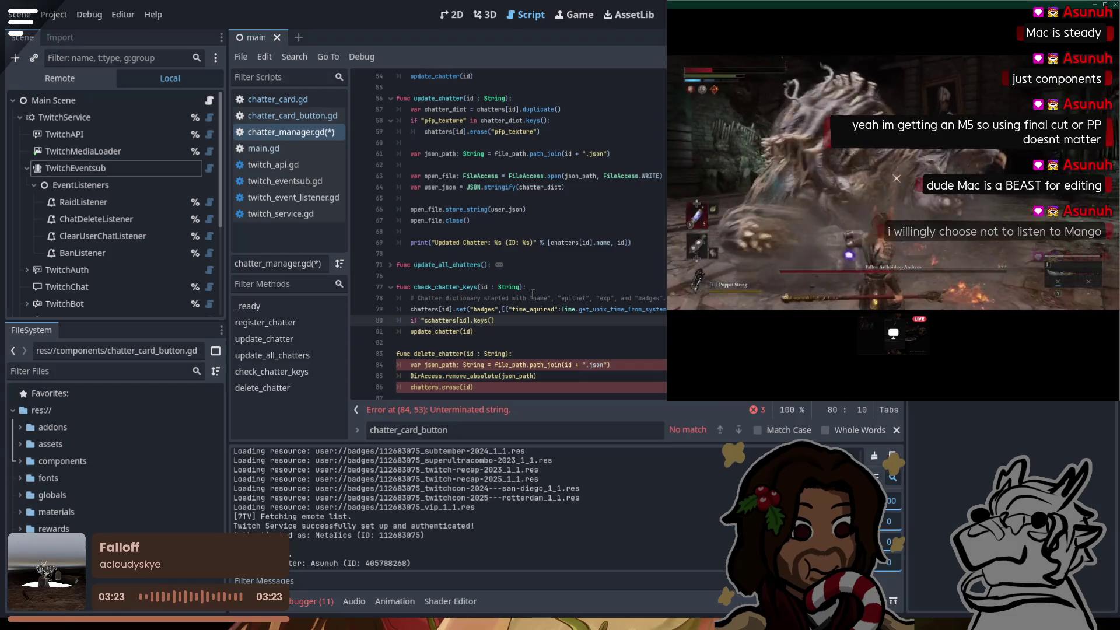
pyautogui.press('BackSpace')
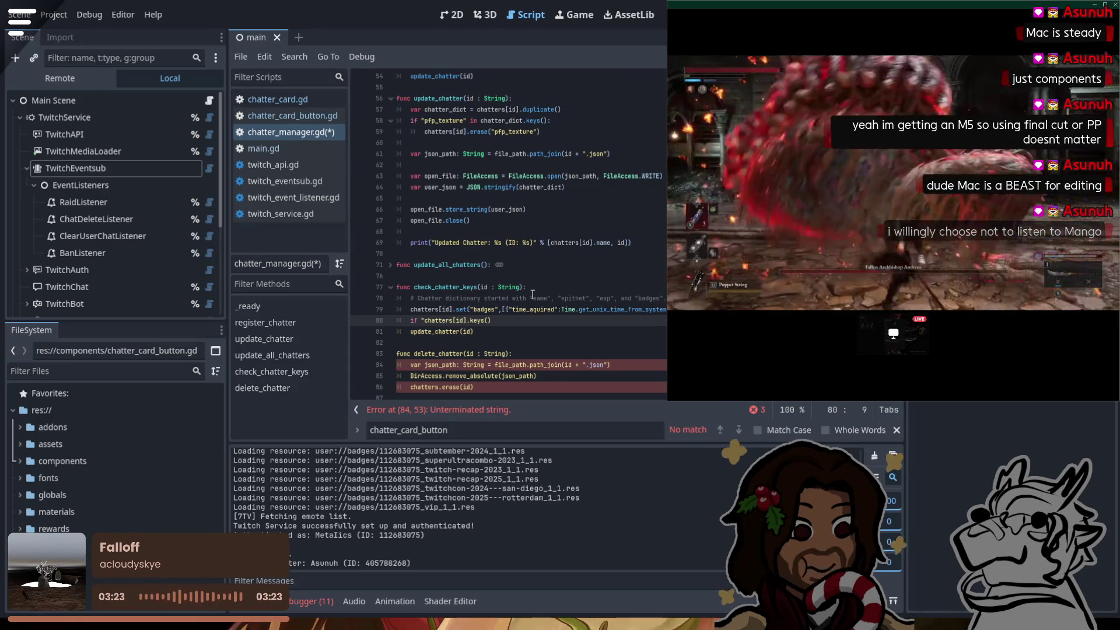
pyautogui.write('check_ins')
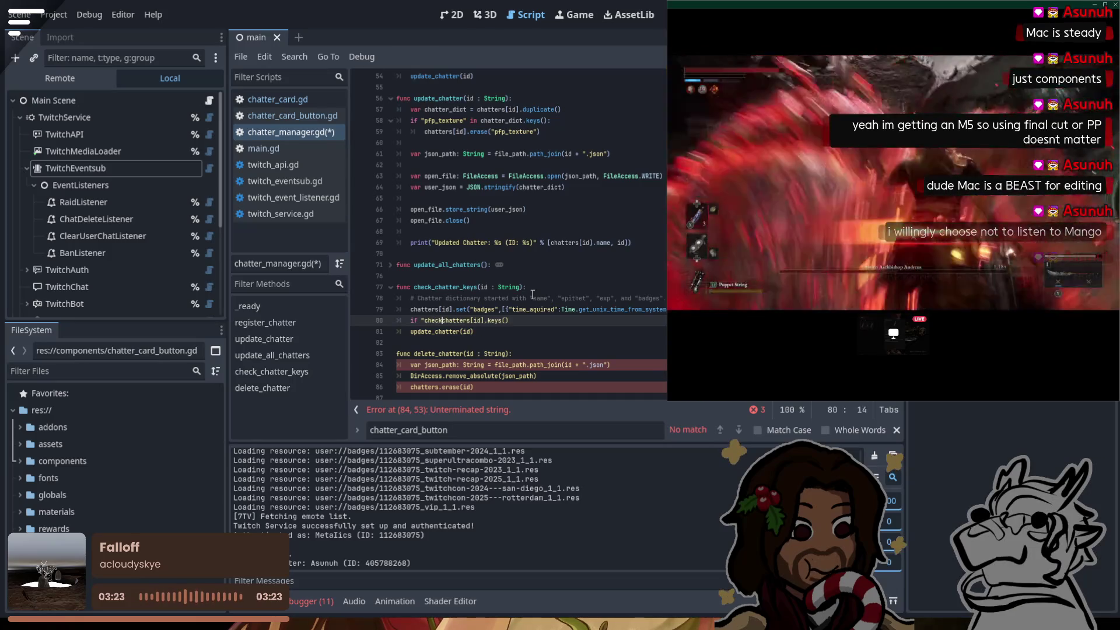
pyautogui.write('" not in')
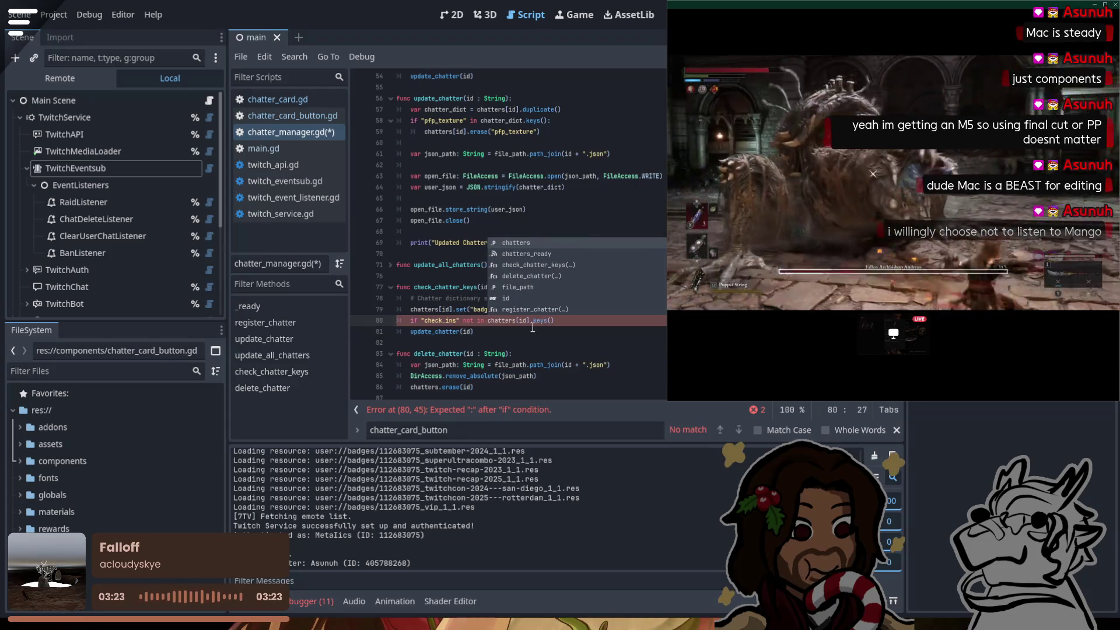
pyautogui.click(588, 320)
pyautogui.write(':')
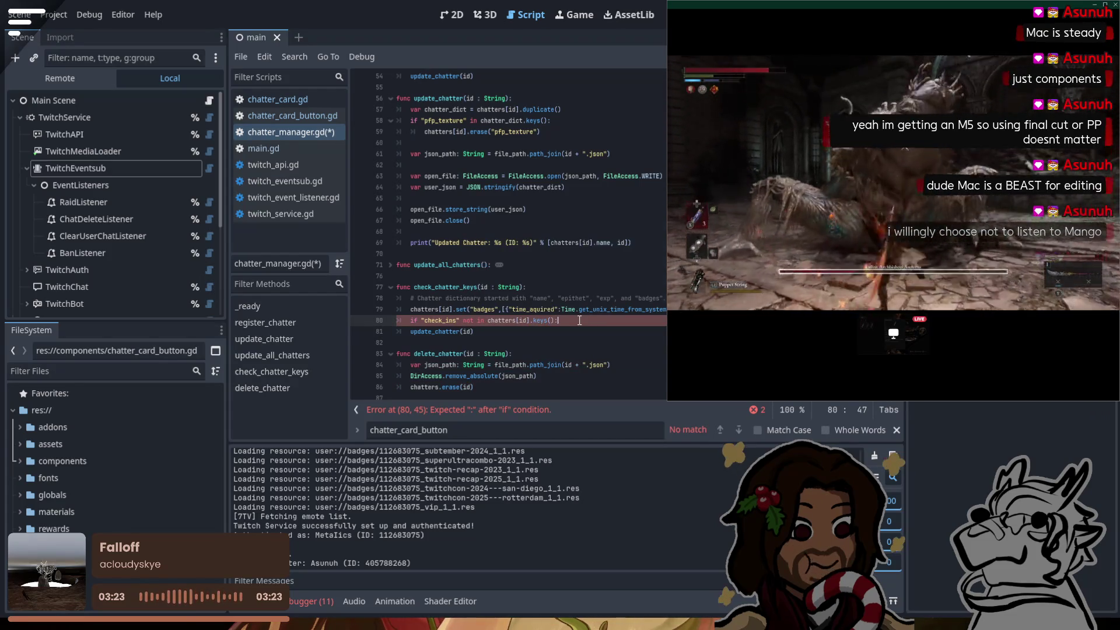
pyautogui.press('Return')
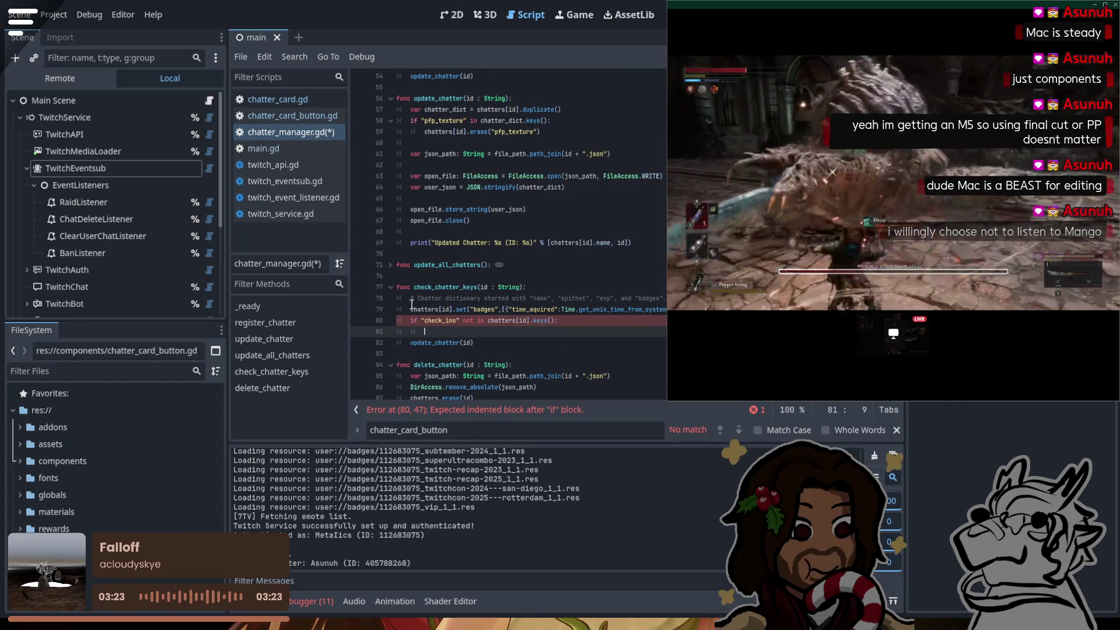
# Step: Write chatters[id].set("check_ins", 0) on line 81, reusing the badges set call
pyautogui.doubleClick(429, 309)
pyautogui.moveTo(429, 309); pyautogui.dragTo(501, 309)
pyautogui.hotkey('ctrl', 'c')
pyautogui.click(444, 331)
pyautogui.hotkey('ctrl', 'v')
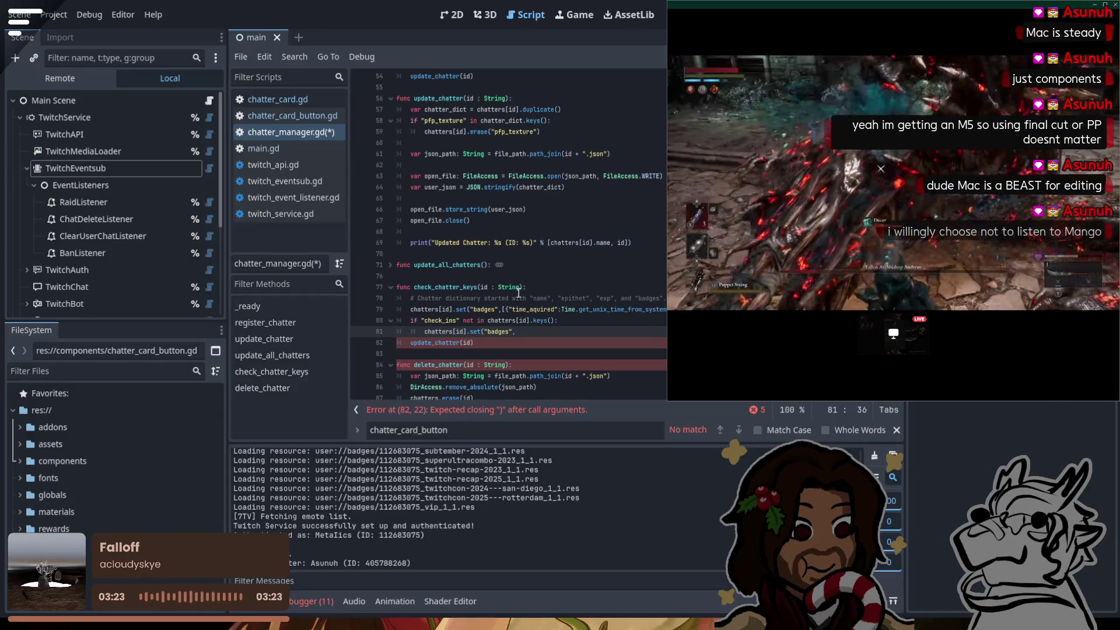
pyautogui.doubleClick(435, 320)
pyautogui.hotkey('ctrl', 'c')
pyautogui.doubleClick(499, 332)
pyautogui.hotkey('ctrl', 'v')
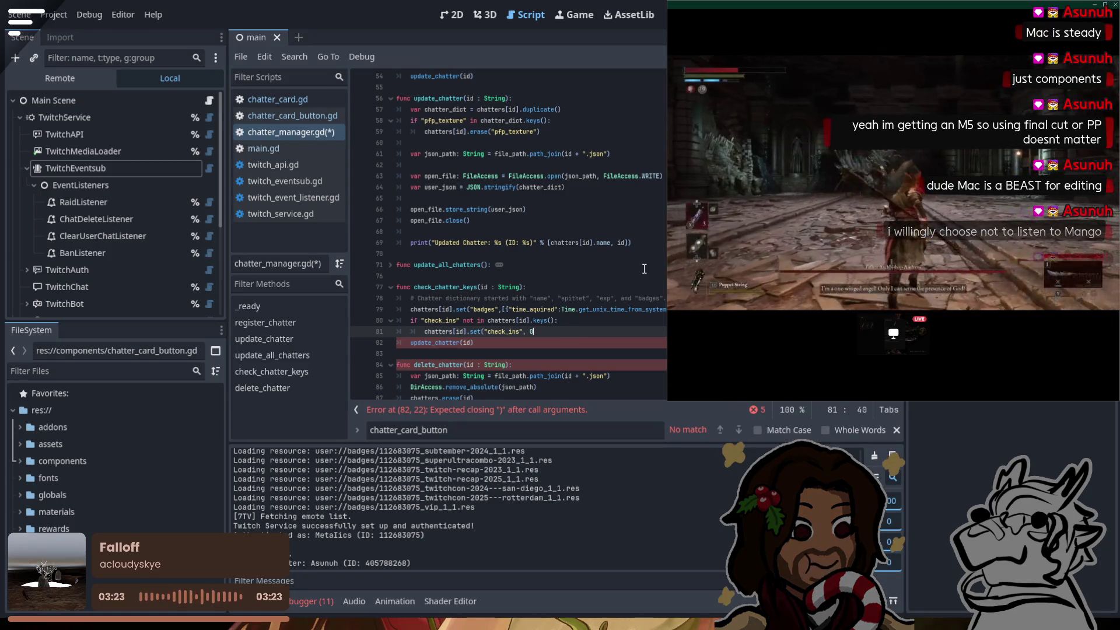
pyautogui.write('0)')
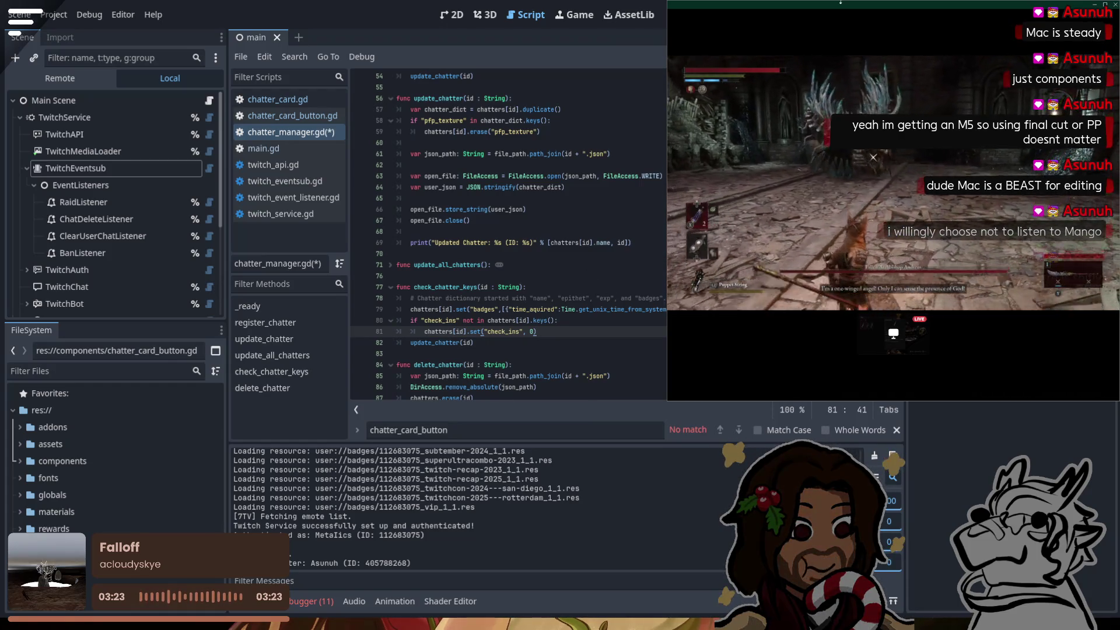
pyautogui.moveTo(849, 22)
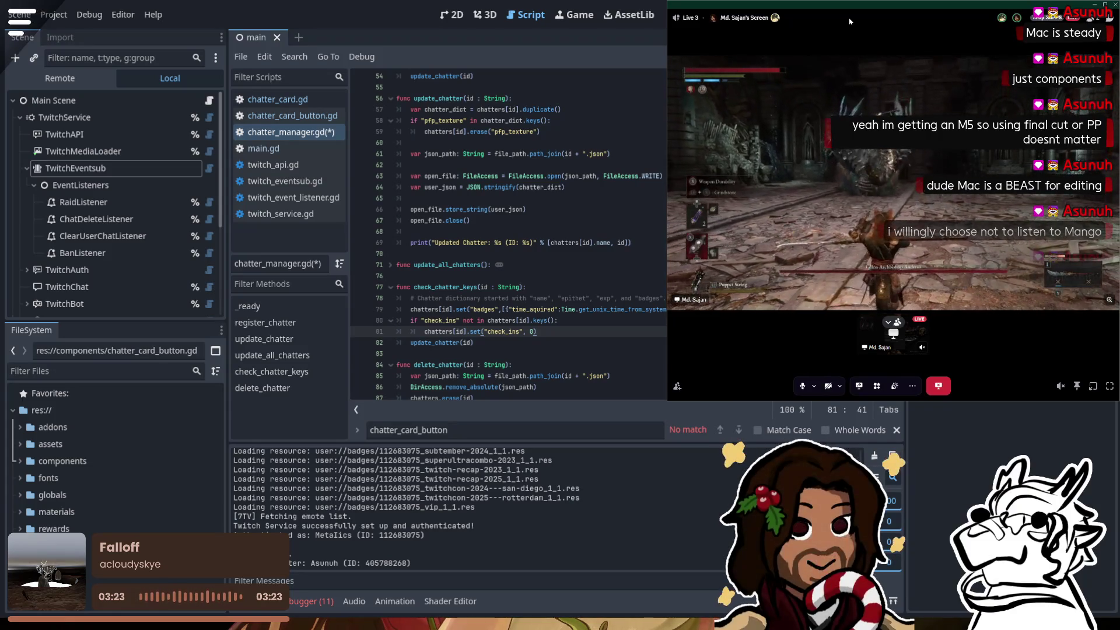
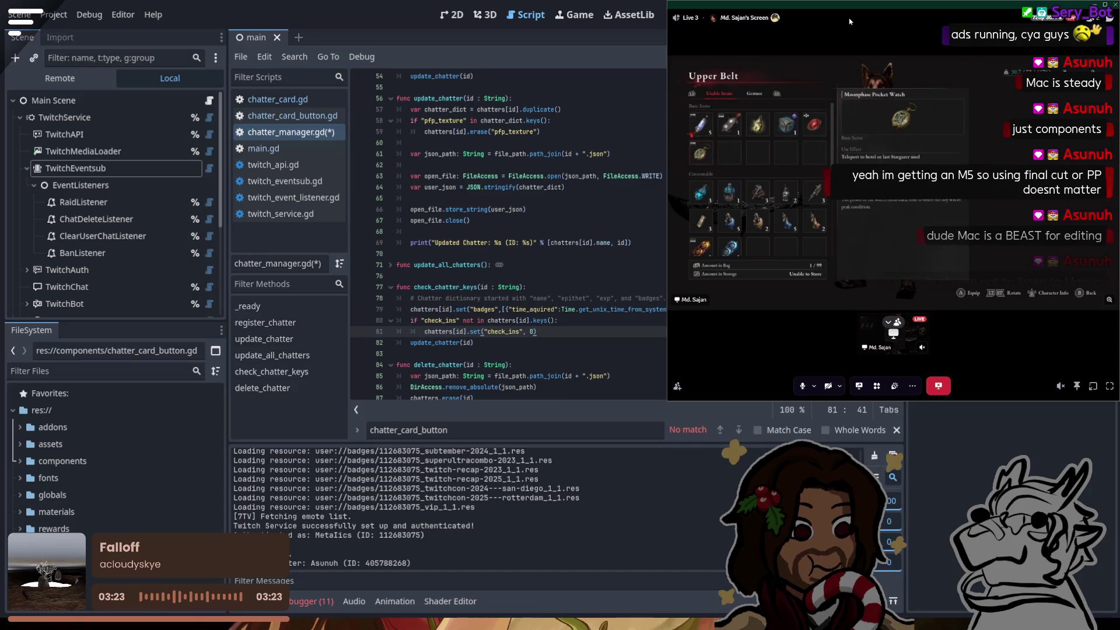
# Step: Insert an empty line after the check_ins default in check_chatter_keys and save chatter_manager.gd
pyautogui.click(489, 320)
pyautogui.hotkey('ctrl', 's')
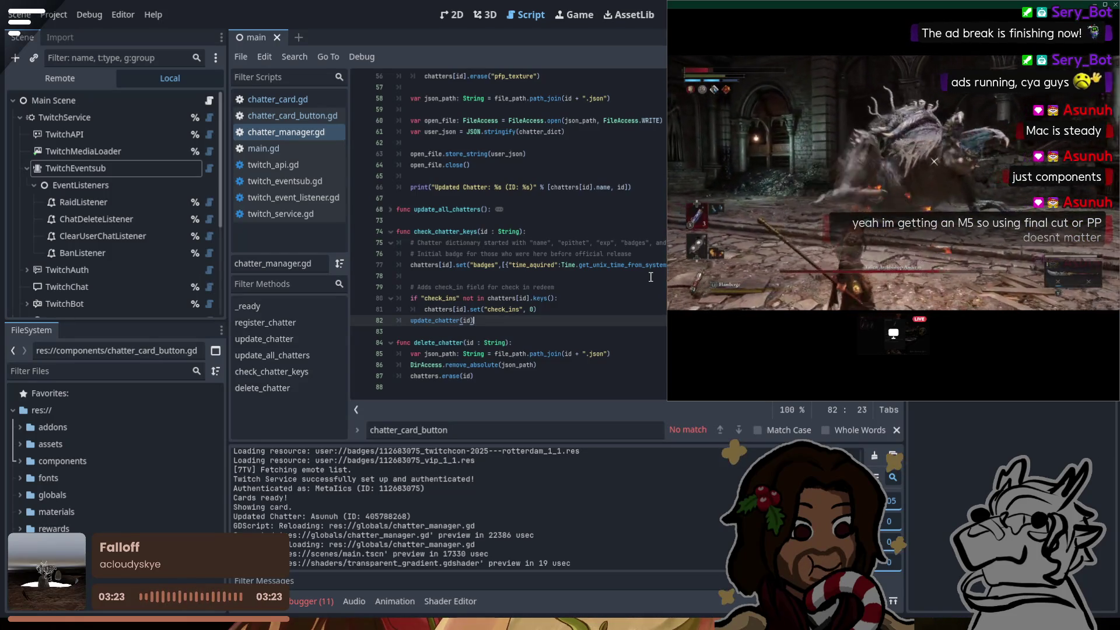
pyautogui.click(553, 309)
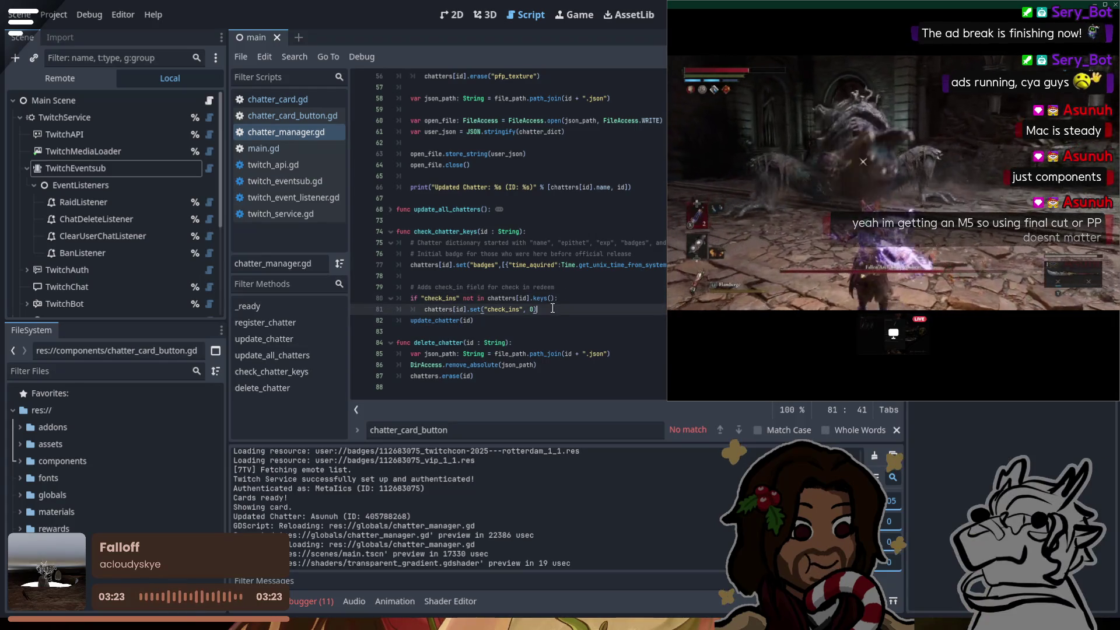
pyautogui.press('Return')
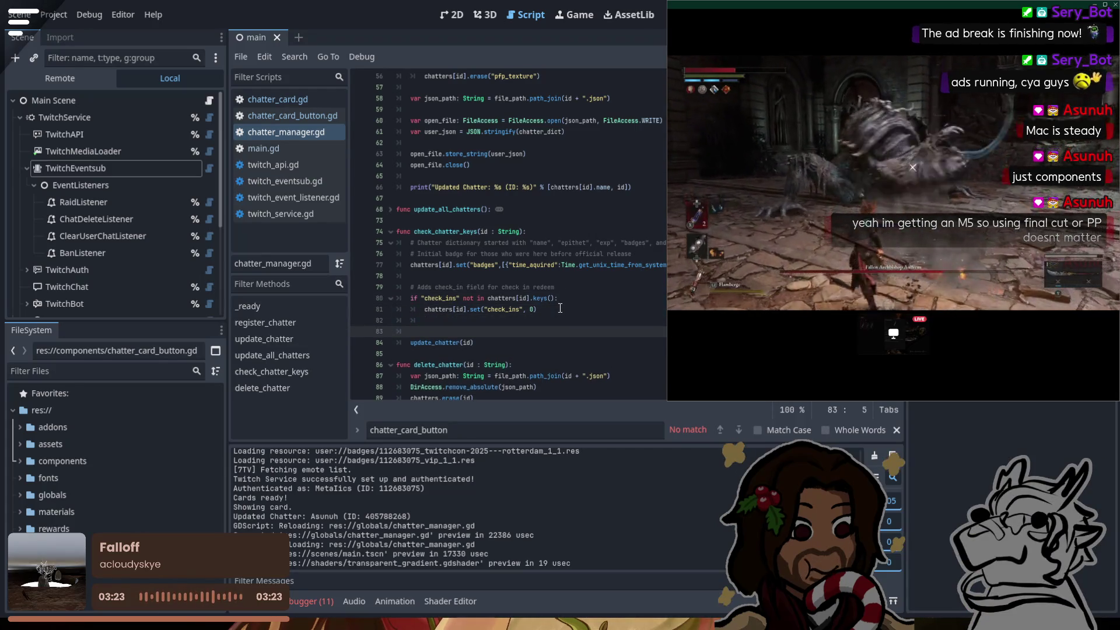
pyautogui.write('#')
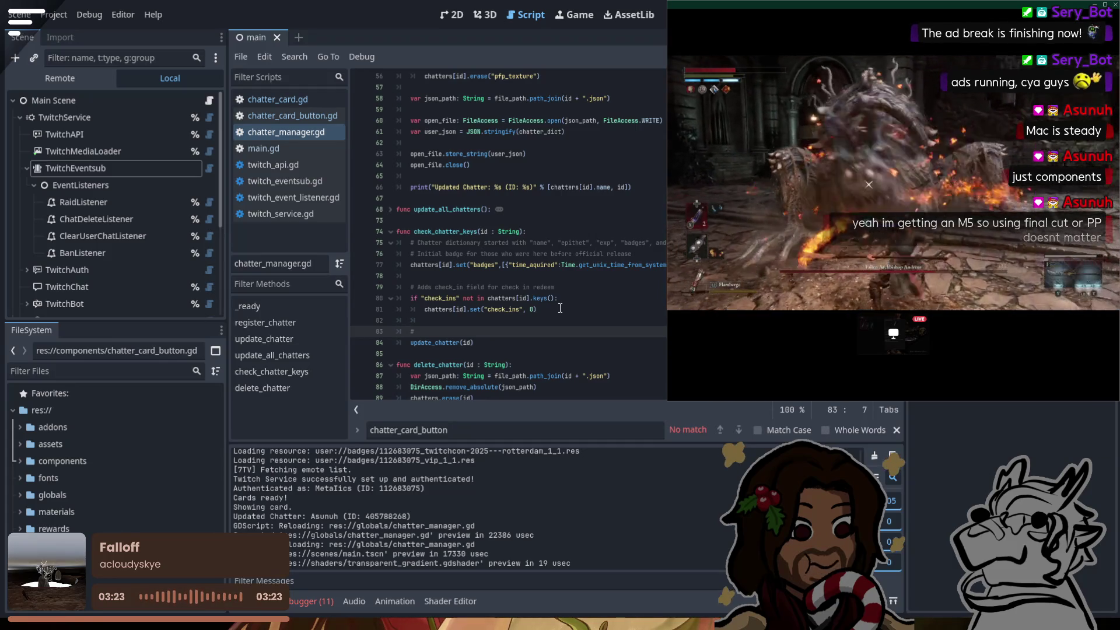
pyautogui.press('BackSpace')
pyautogui.press('BackSpace')
pyautogui.press('BackSpace')
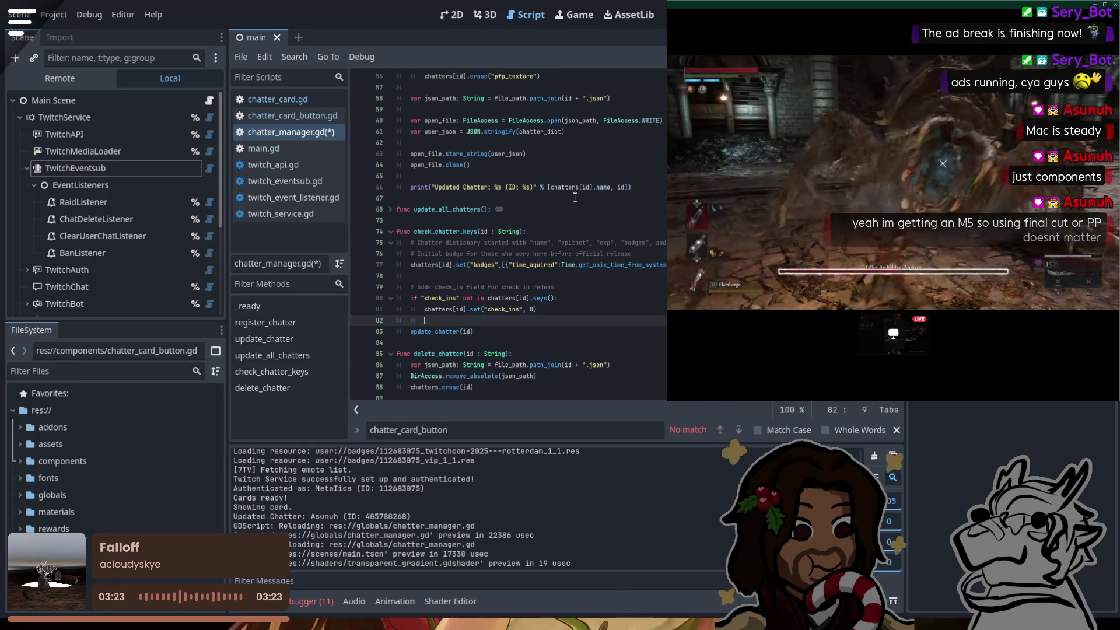
pyautogui.click(551, 209)
pyautogui.click(600, 264)
pyautogui.hotkey('ctrl', 's')
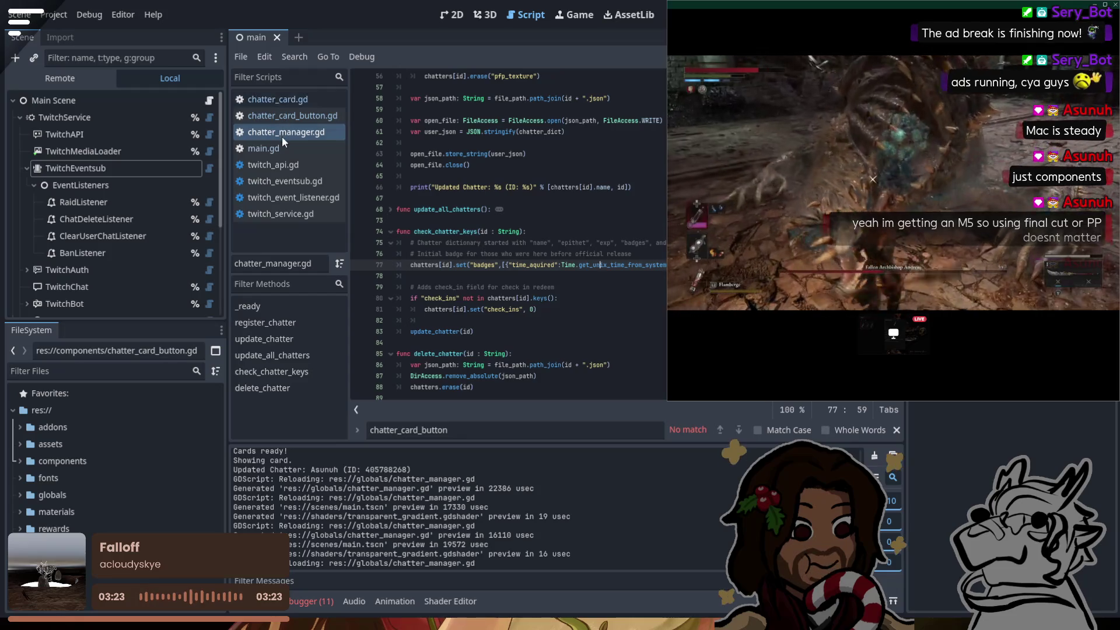
# Step: Switch to main.gd and select the placeholder pass inside check_in_redeem
pyautogui.click(276, 149)
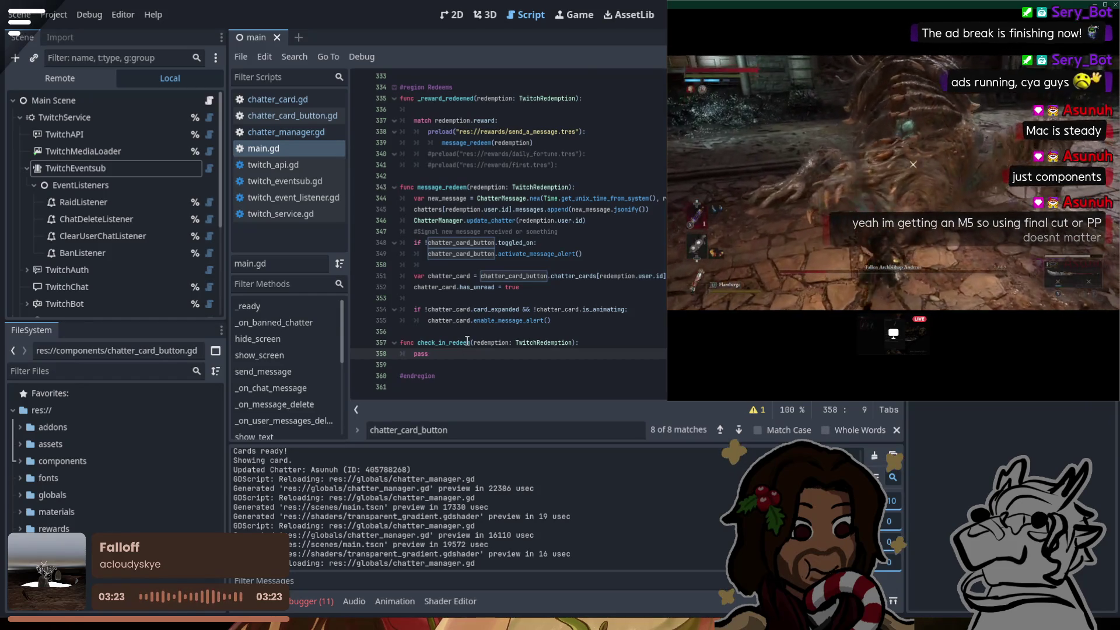
pyautogui.doubleClick(426, 353)
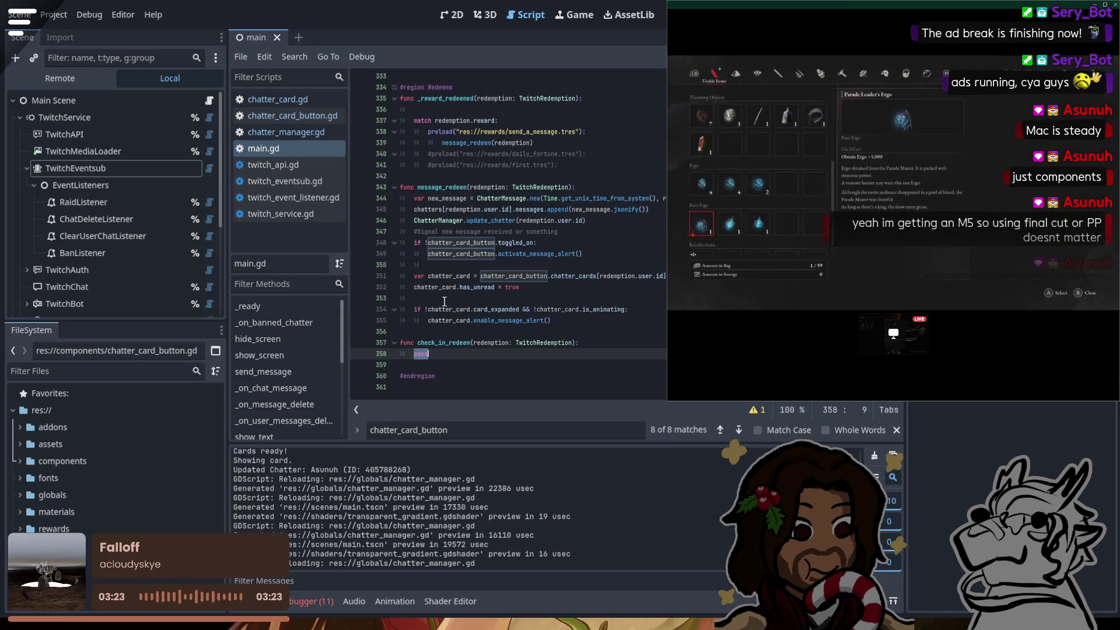
# Step: Replace pass in check_in_redeem with send_message, drafting then clearing a thanks message string
pyautogui.write('send_message(')
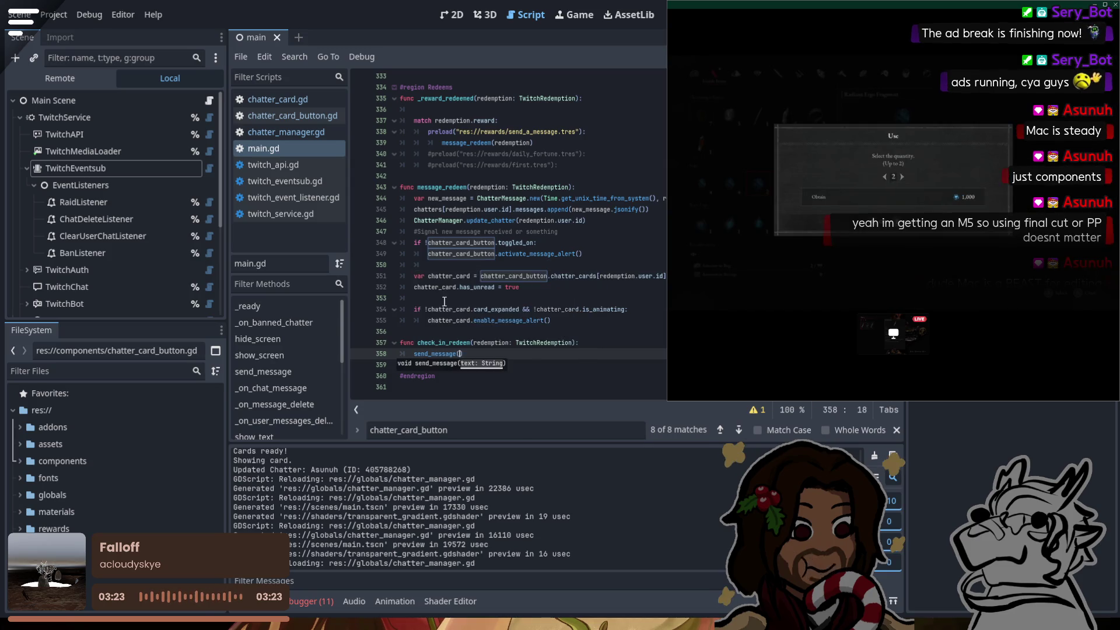
pyautogui.press('Return')
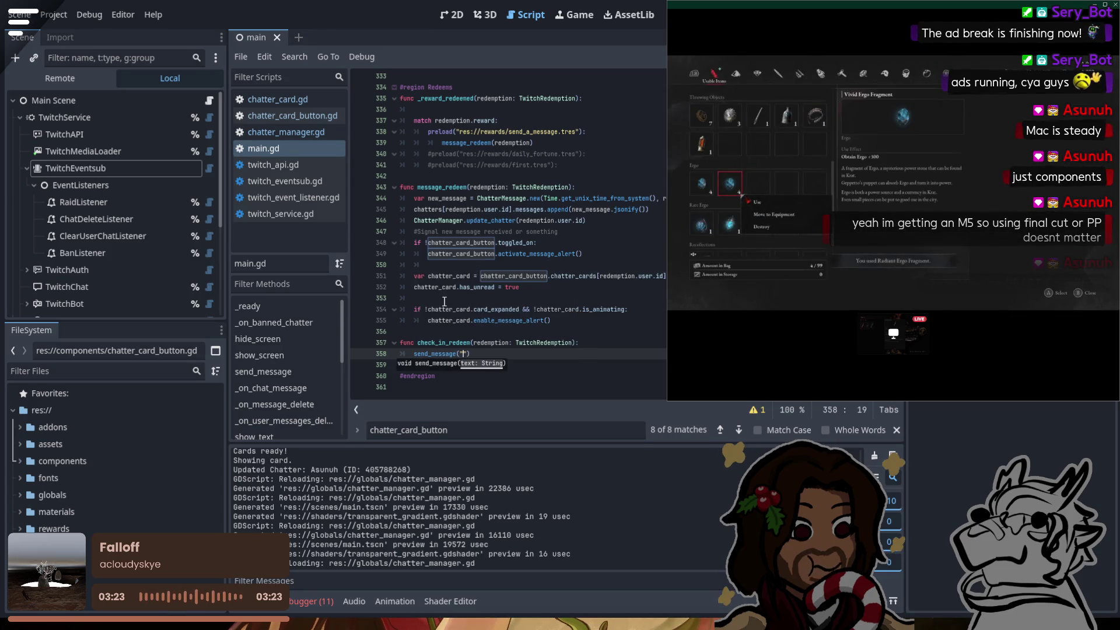
pyautogui.write('"')
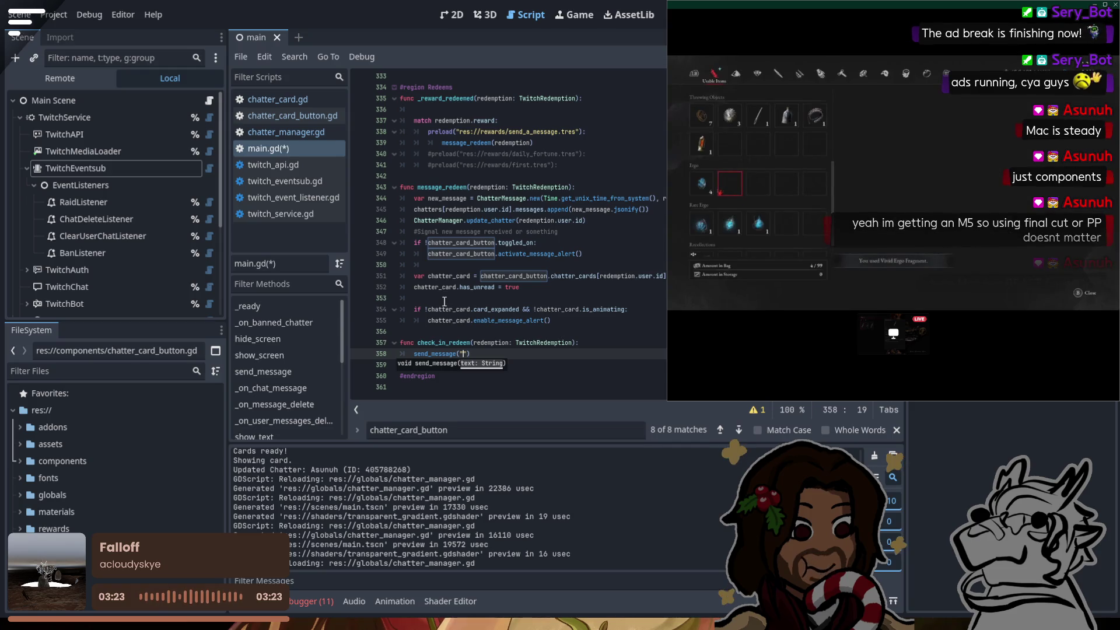
pyautogui.write('hi t')
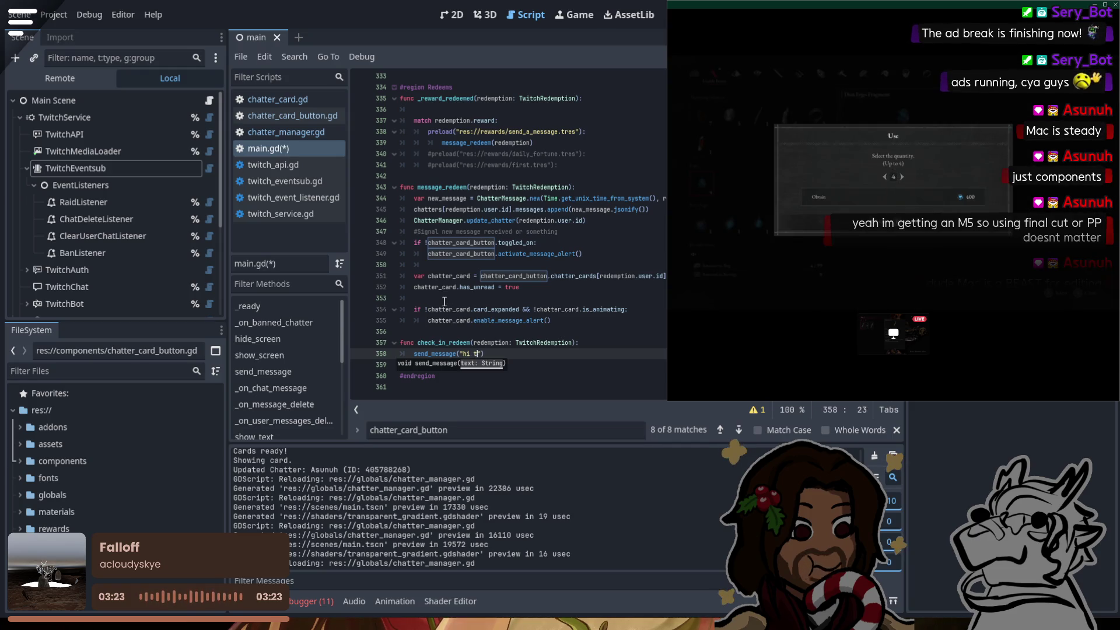
pyautogui.write('hanks for che')
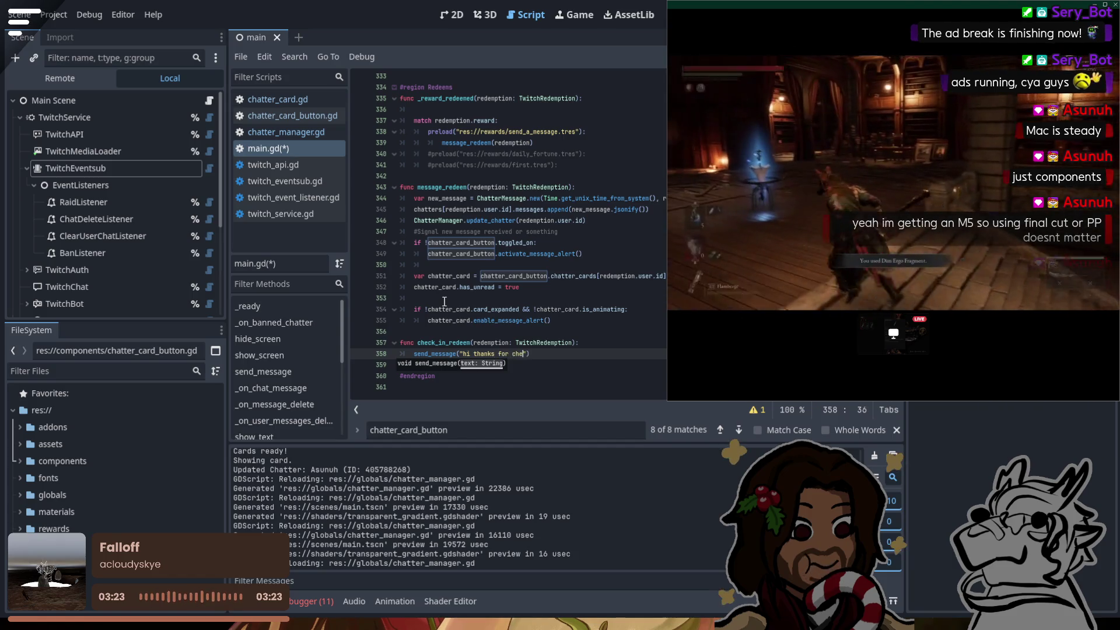
pyautogui.write('ckin')
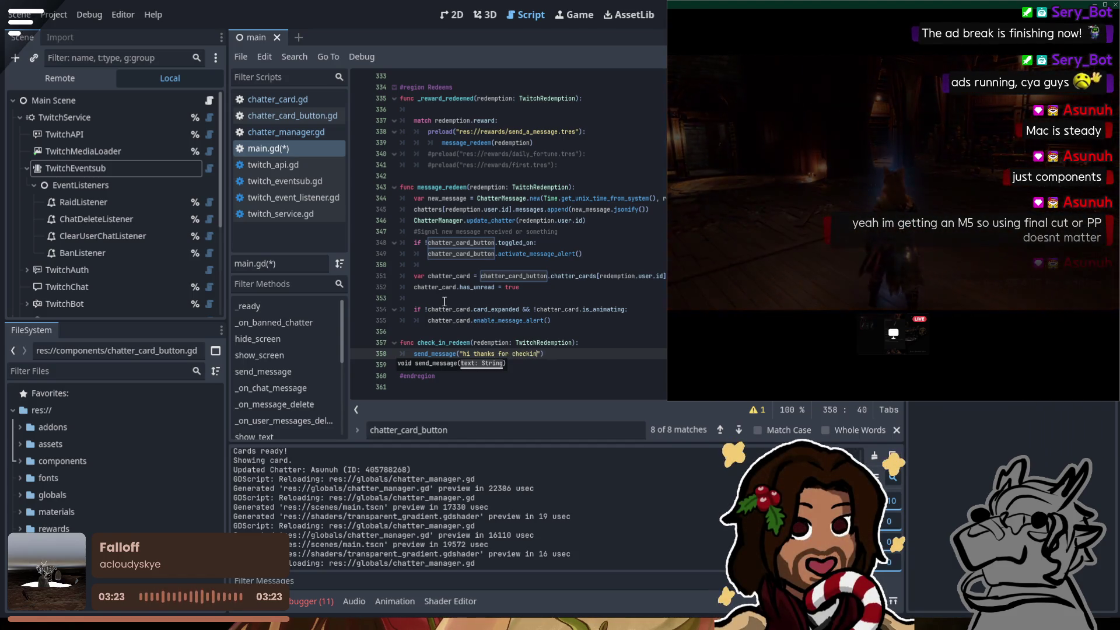
pyautogui.press('BackSpace')
pyautogui.press('BackSpace')
pyautogui.press('BackSpace')
pyautogui.write('for checking')
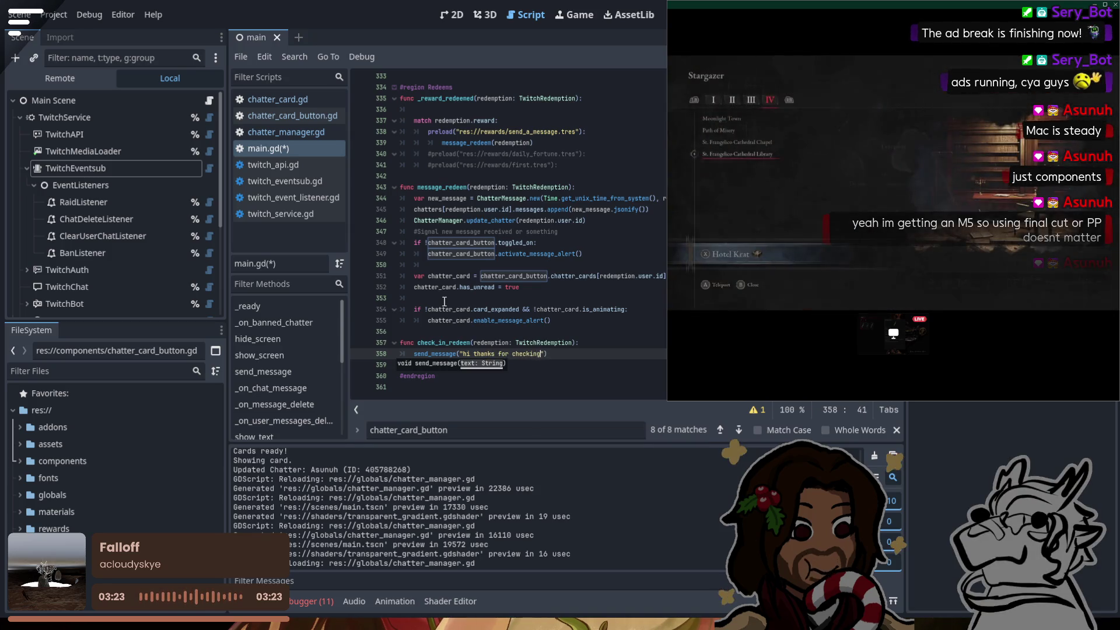
pyautogui.write(' in! yo')
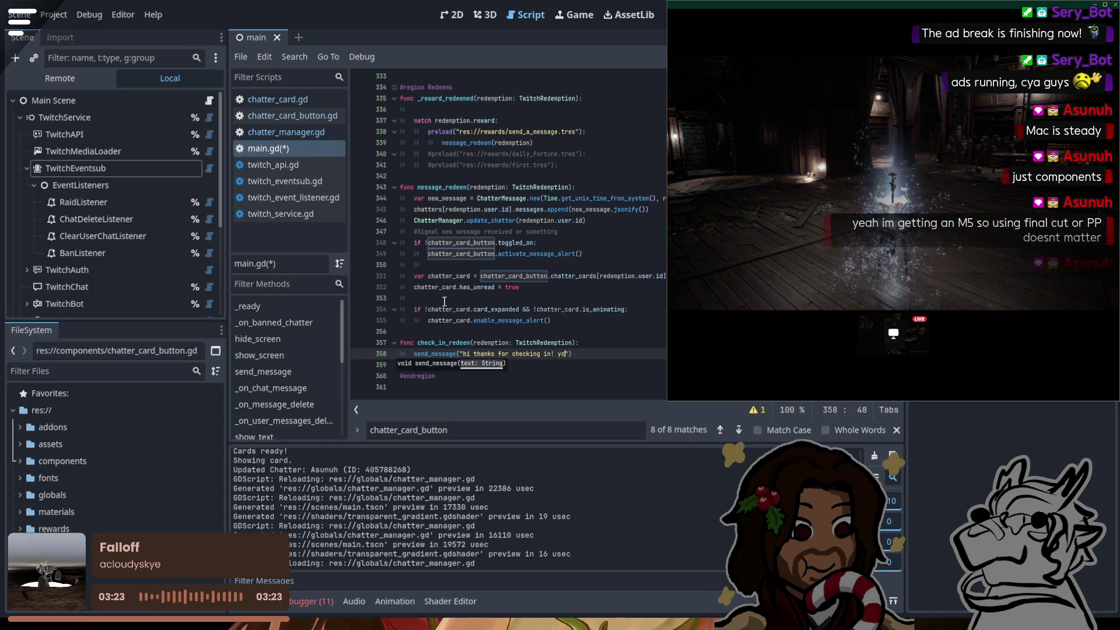
pyautogui.press('BackSpace')
pyautogui.press('BackSpace')
pyautogui.press('BackSpace')
pyautogui.press('BackSpace')
pyautogui.press('BackSpace')
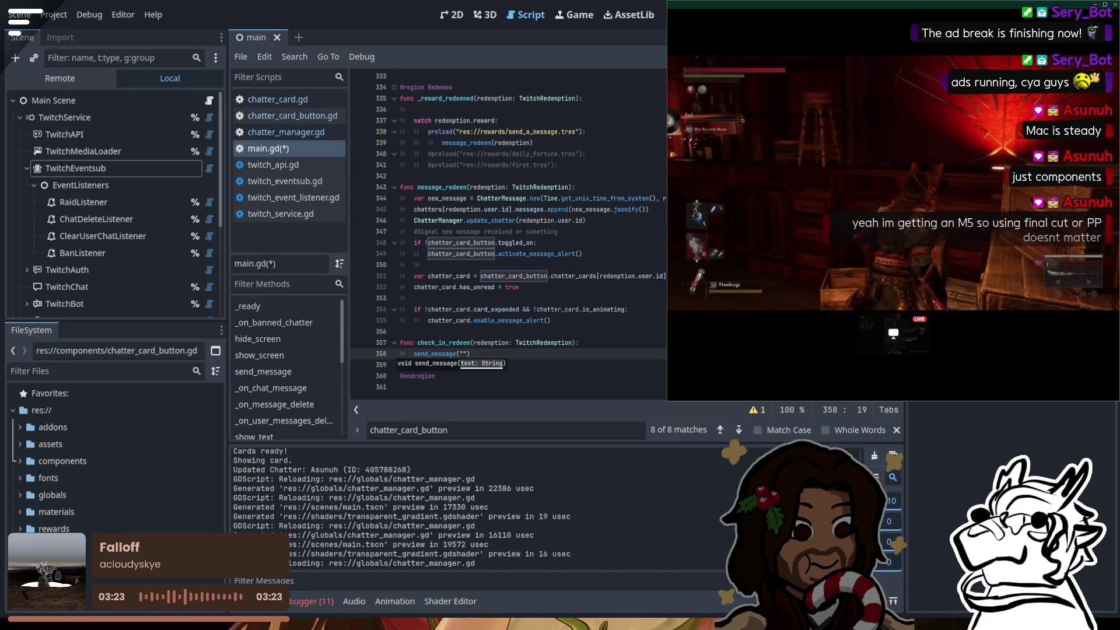
pyautogui.click(531, 343)
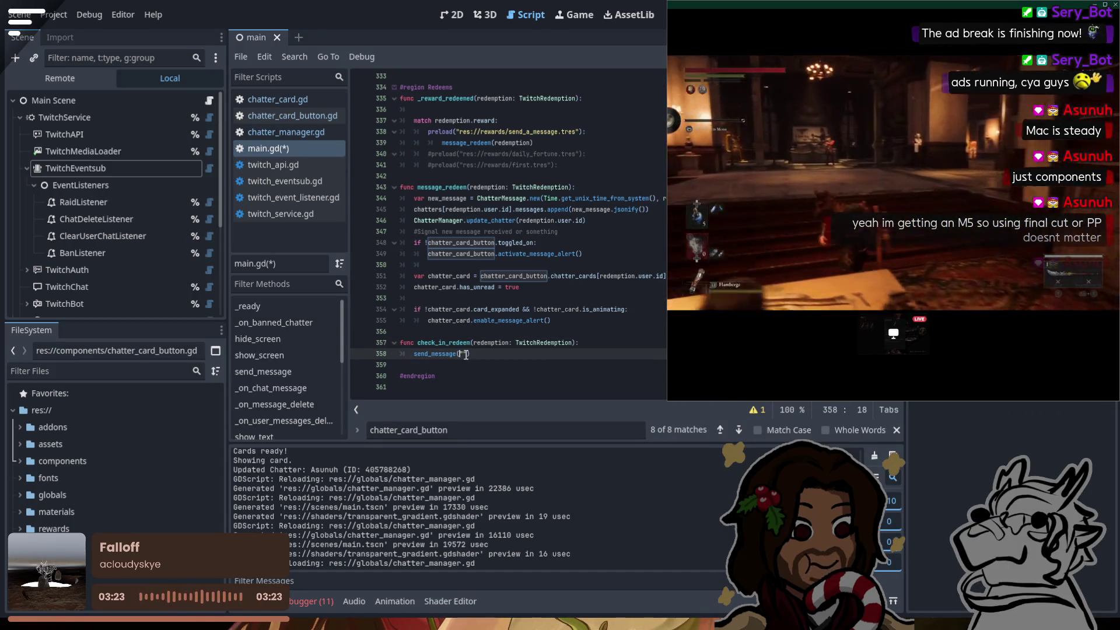
# Step: Add a line above send_message indexing chatters with redemption.user.id copied from line 345
pyautogui.write('""')
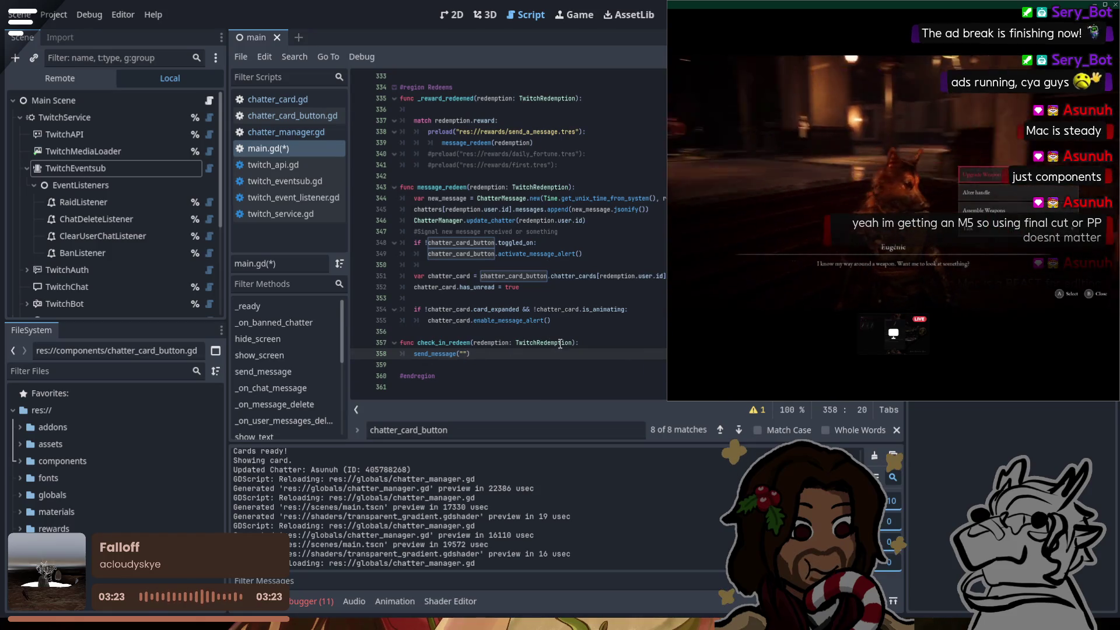
pyautogui.press('Up')
pyautogui.press('End')
pyautogui.press('Return')
pyautogui.write('ter[')
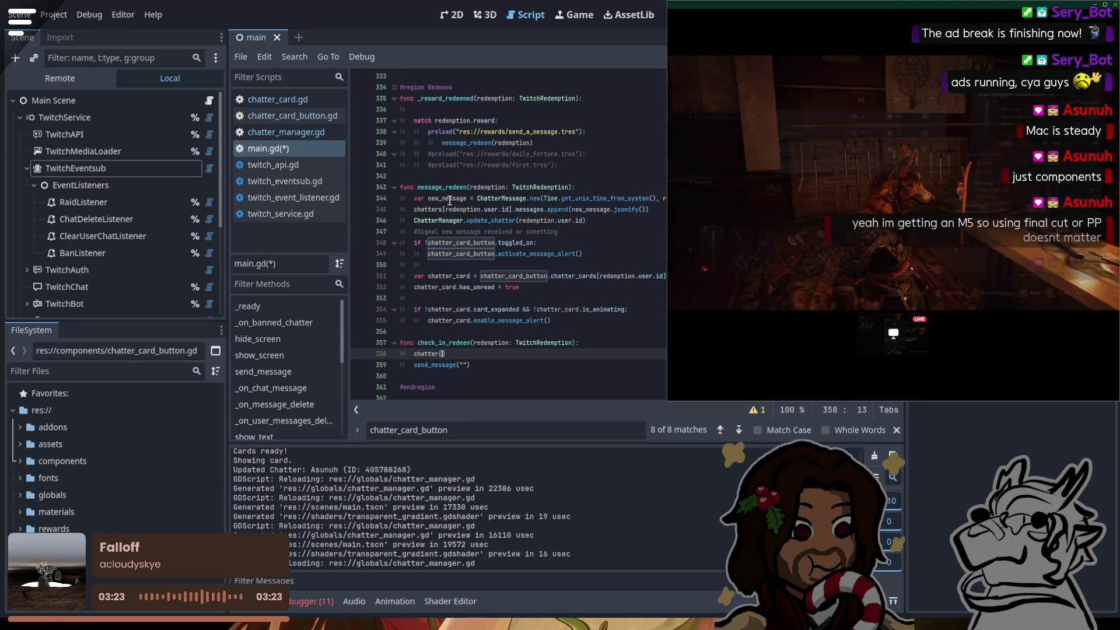
pyautogui.click(447, 209)
pyautogui.moveTo(447, 210); pyautogui.dragTo(511, 211)
pyautogui.hotkey('ctrl', 'c')
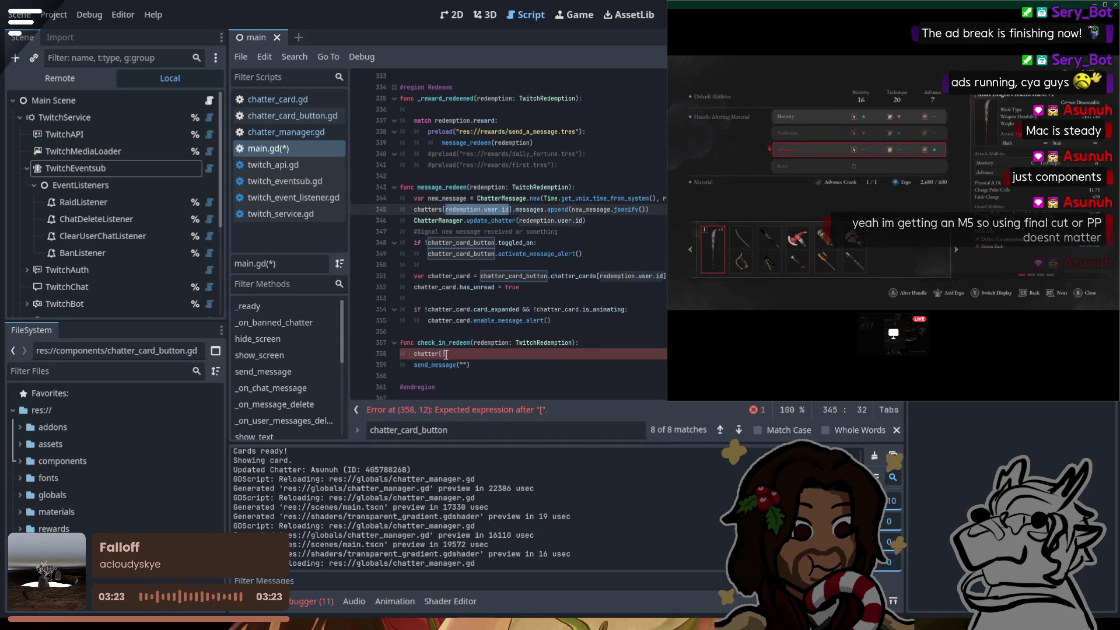
pyautogui.click(444, 353)
pyautogui.hotkey('ctrl', 'v')
pyautogui.write(']')
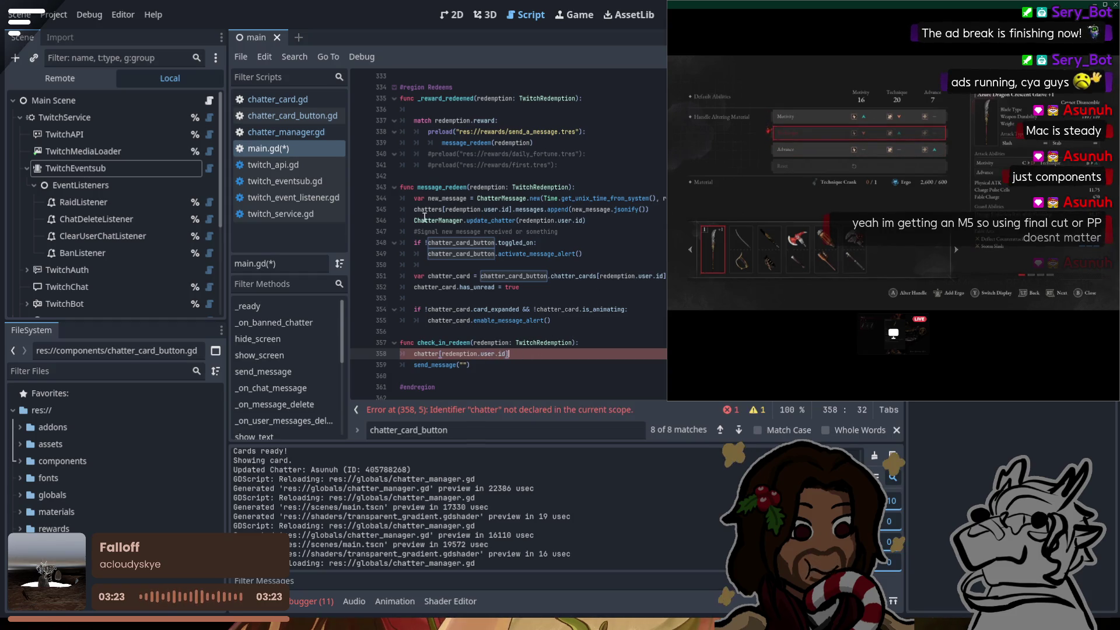
# Step: Complete that line as var chatter = chatters[redemption.user.id]
pyautogui.click(441, 353)
pyautogui.write('s')
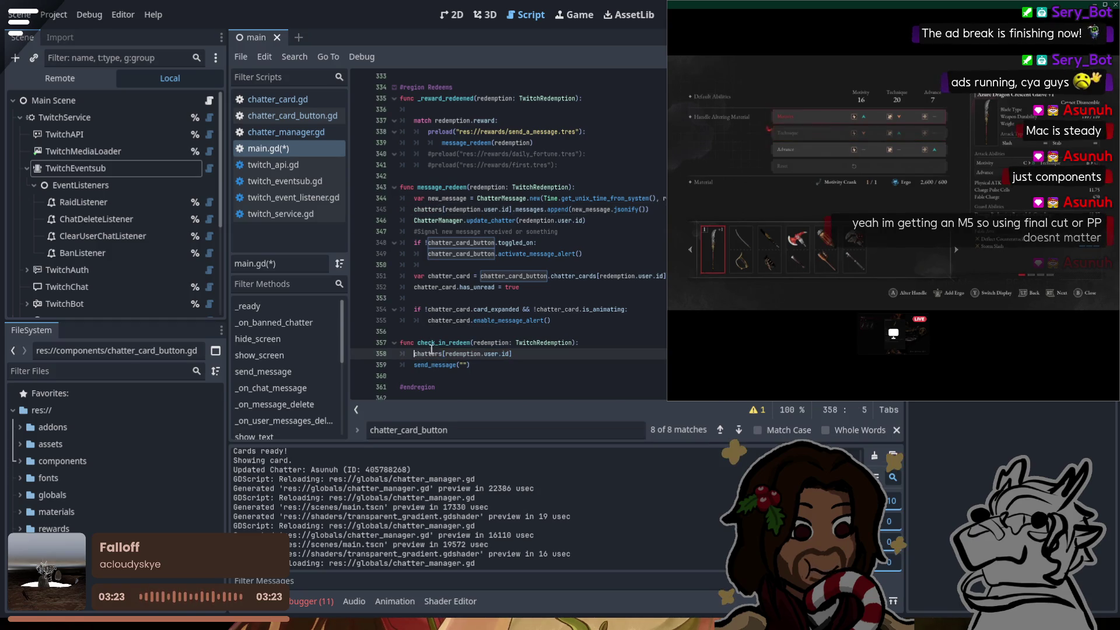
pyautogui.write('chatter =')
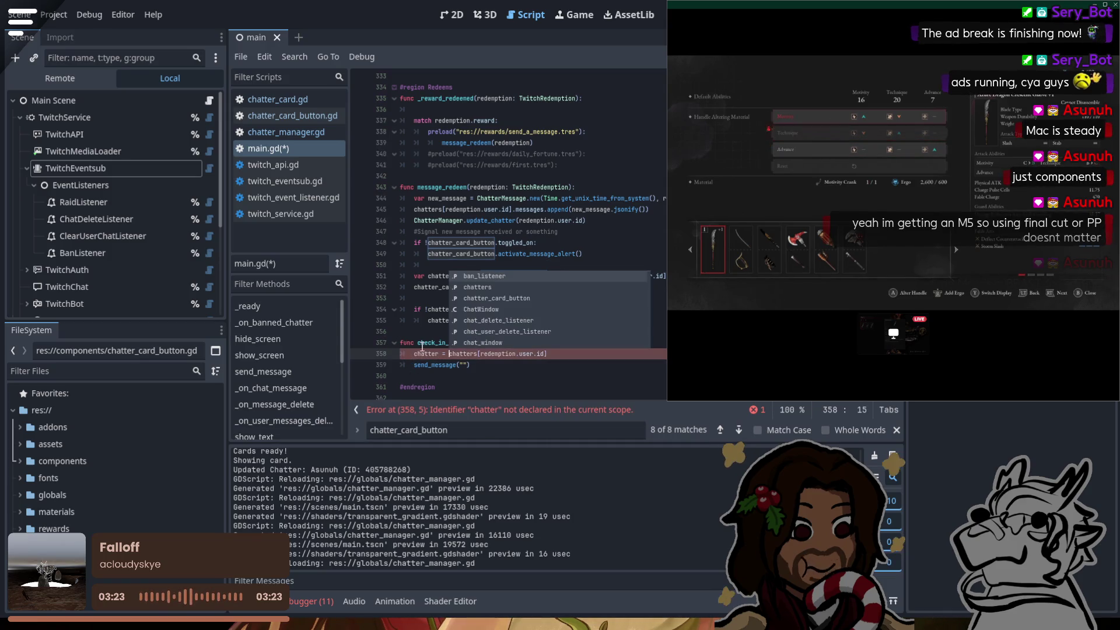
pyautogui.click(414, 354)
pyautogui.write('var')
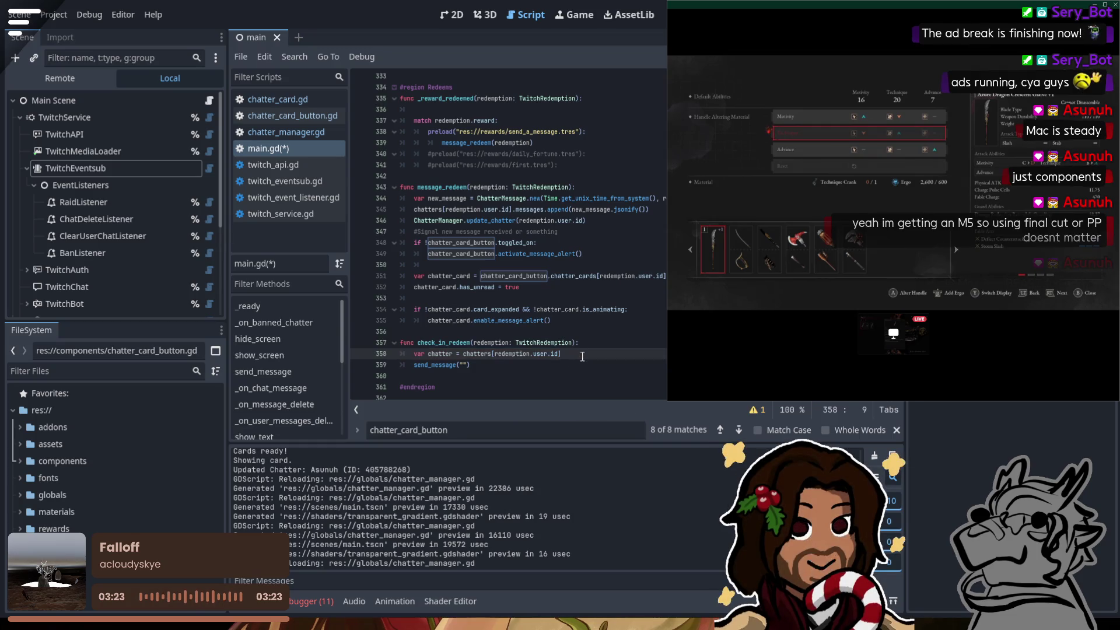
pyautogui.press('Return')
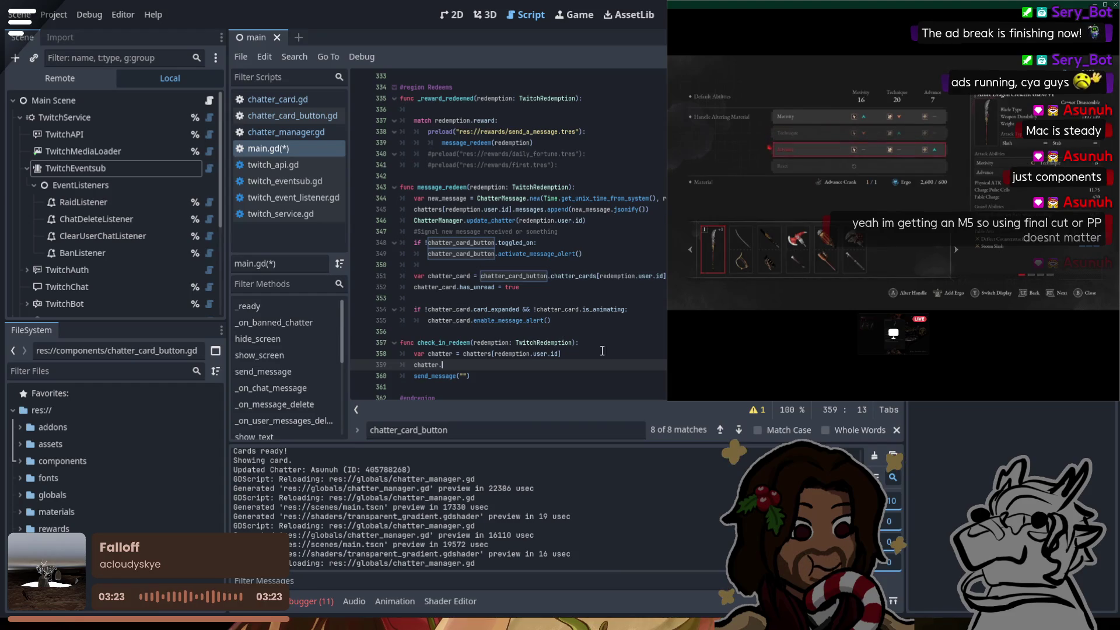
pyautogui.press('BackSpace')
pyautogui.press('BackSpace')
pyautogui.press('BackSpace')
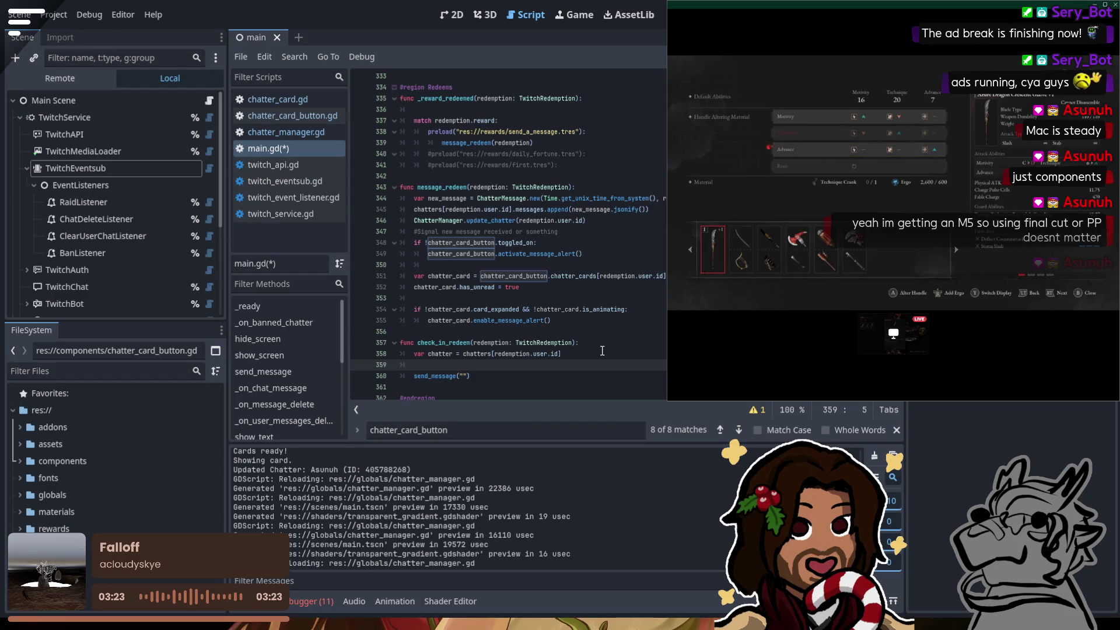
pyautogui.click(465, 375)
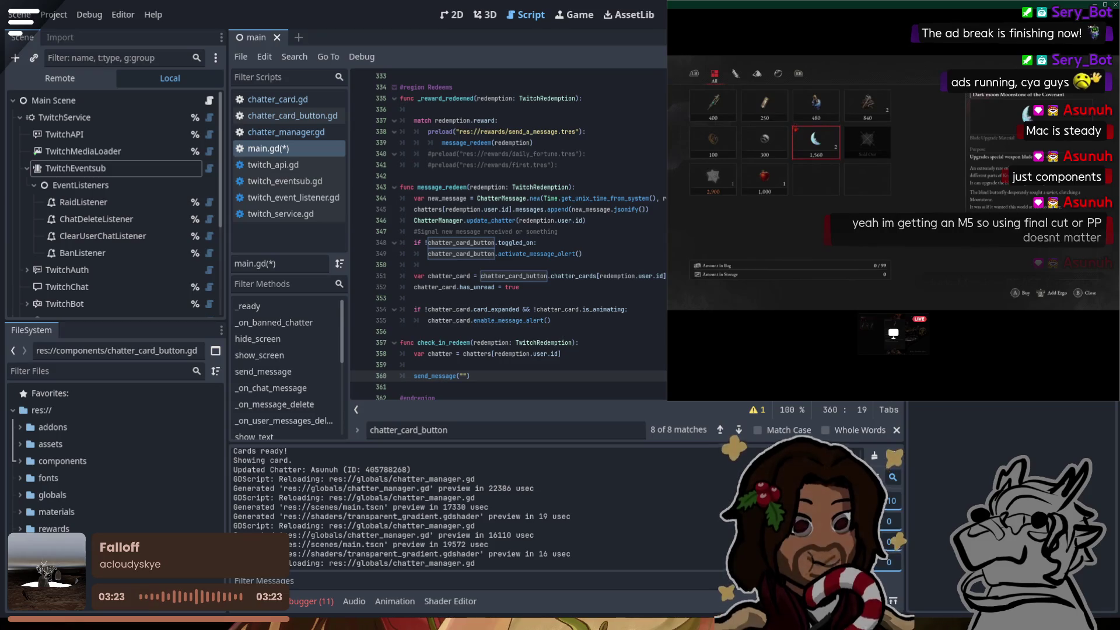
pyautogui.click(572, 111)
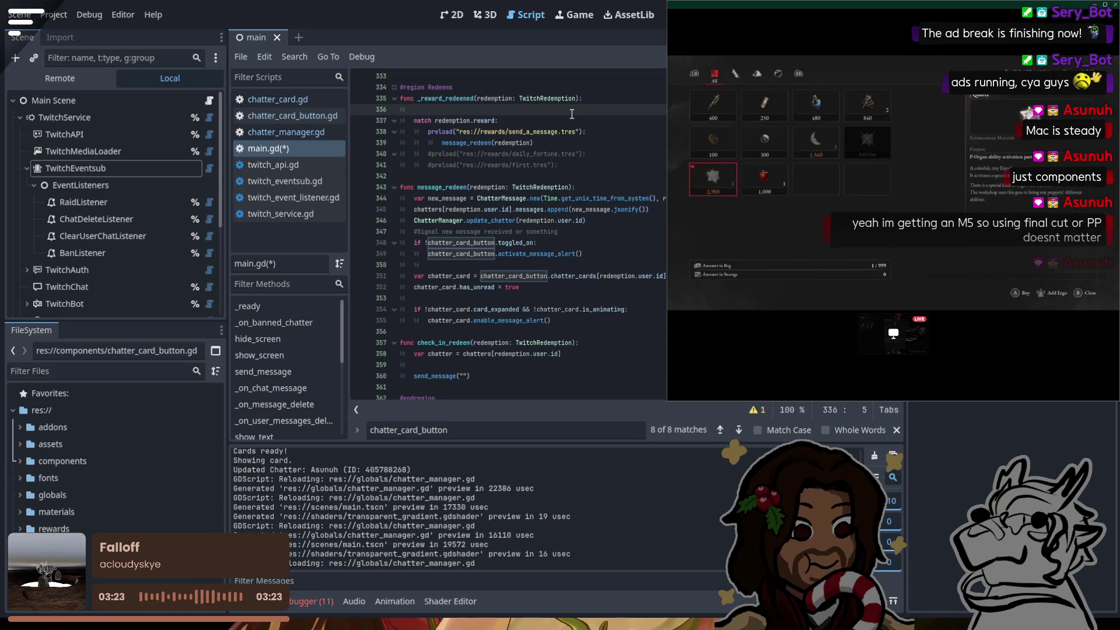
pyautogui.scroll(3, 574, 296)
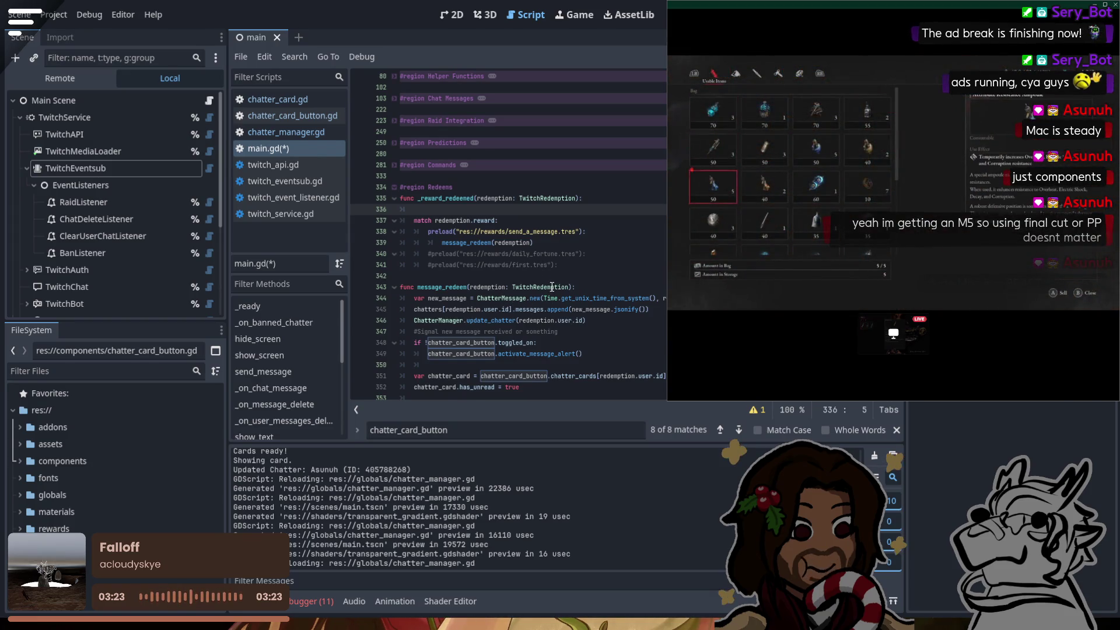
pyautogui.doubleClick(543, 287)
pyautogui.click(657, 335)
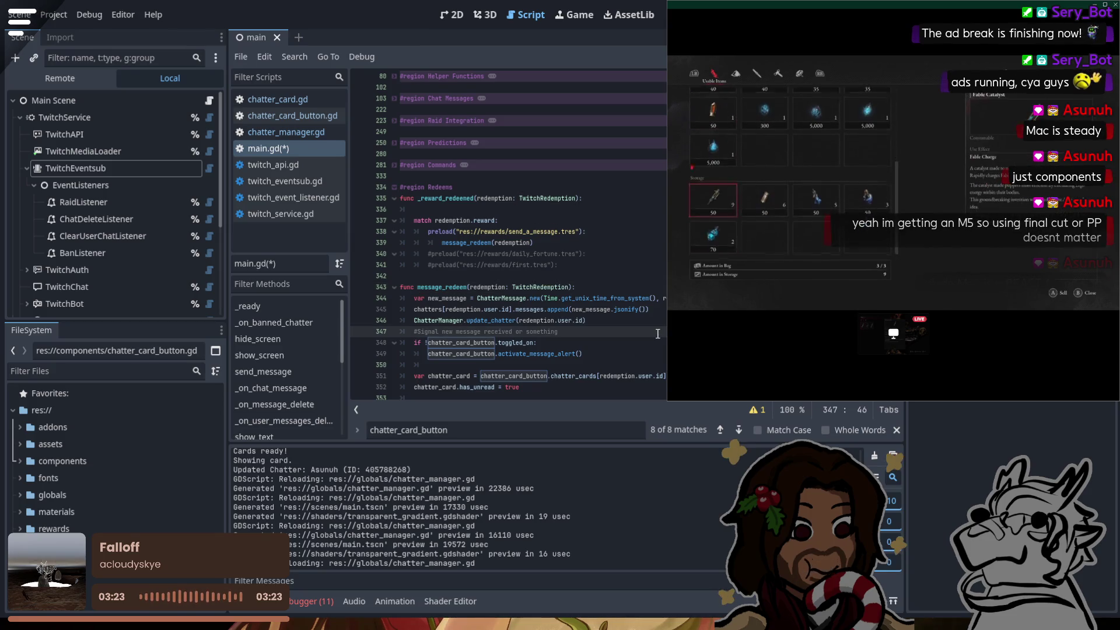
# Step: Find twitch_redemption.gd by filtering for 'redemption' and read through its code
pyautogui.click(84, 377)
pyautogui.write('redemption')
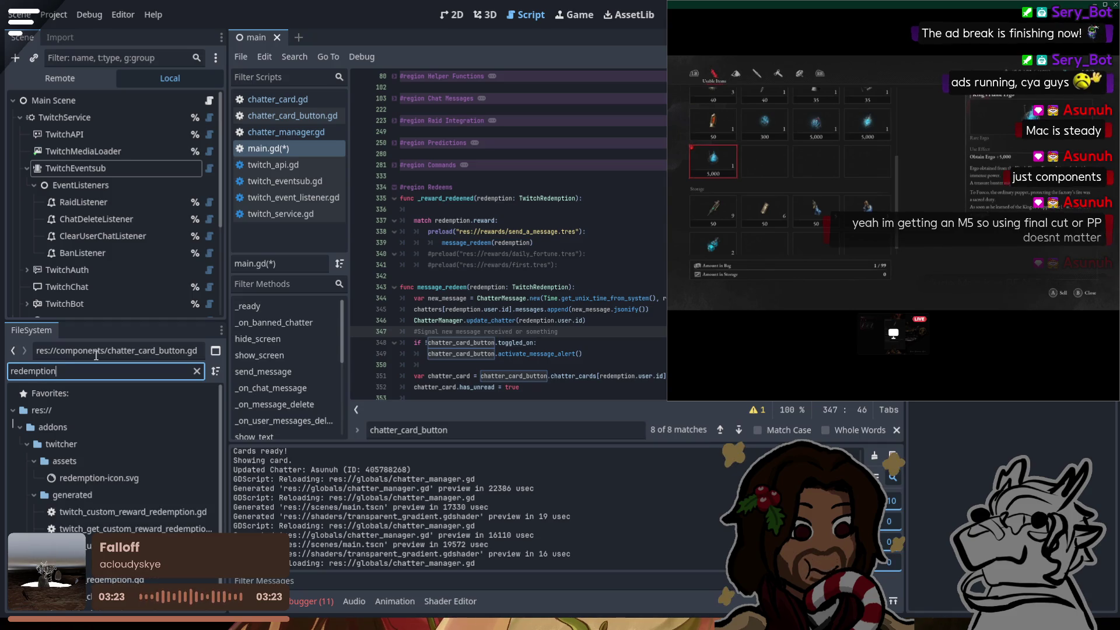
pyautogui.doubleClick(116, 579)
pyautogui.scroll(-7, 530, 235)
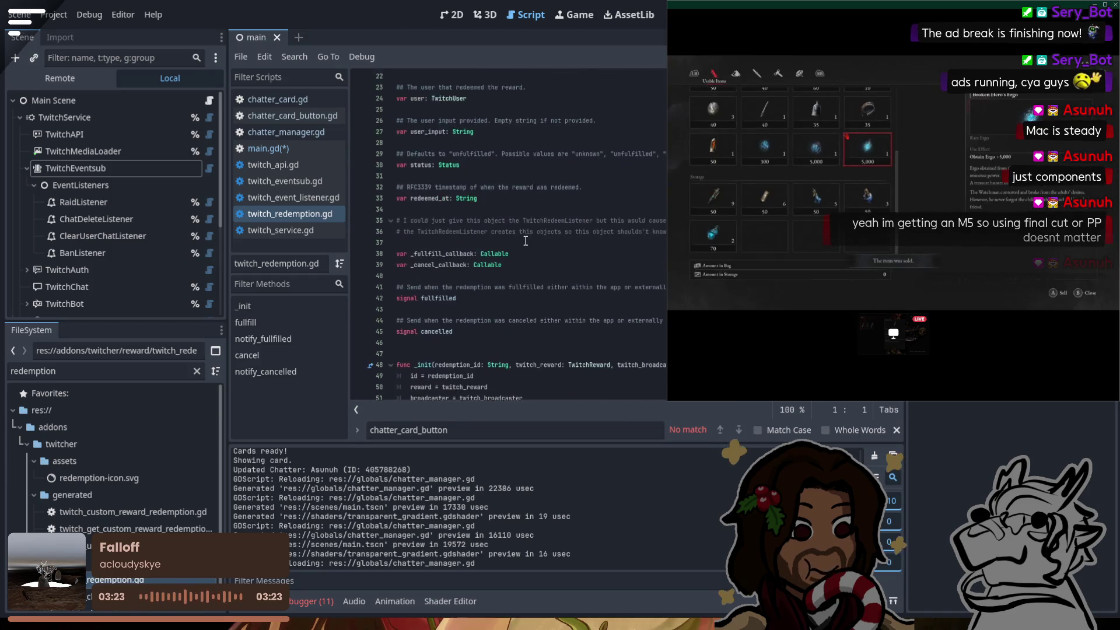
pyautogui.scroll(-10, 526, 241)
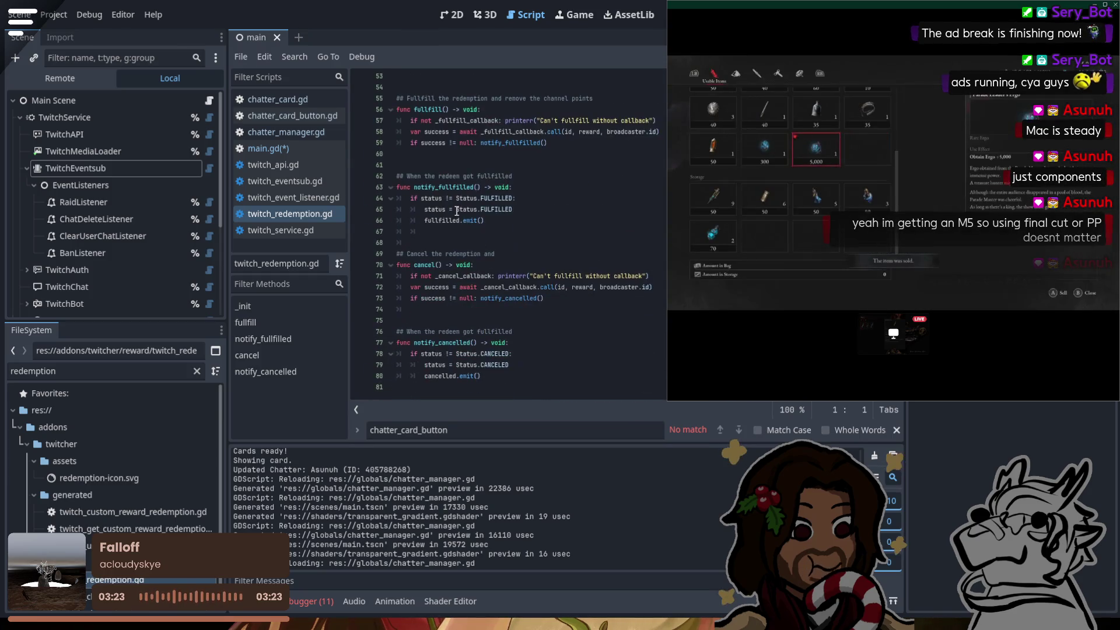
# Step: Close the main scene and return to the redeem code in main.gd
pyautogui.click(277, 36)
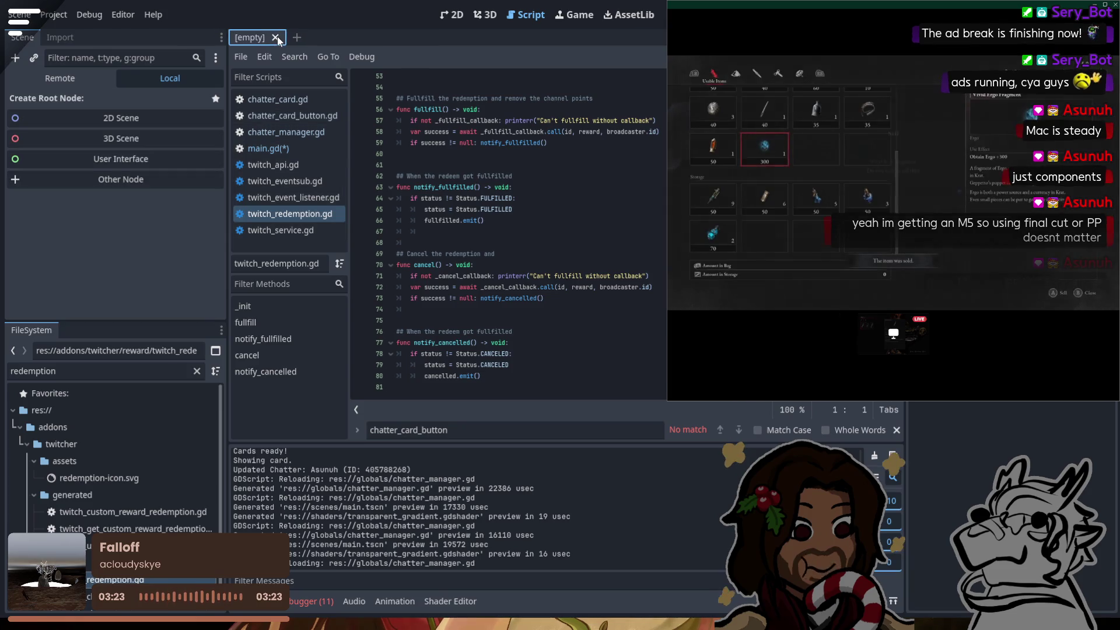
pyautogui.click(280, 148)
pyautogui.click(612, 299)
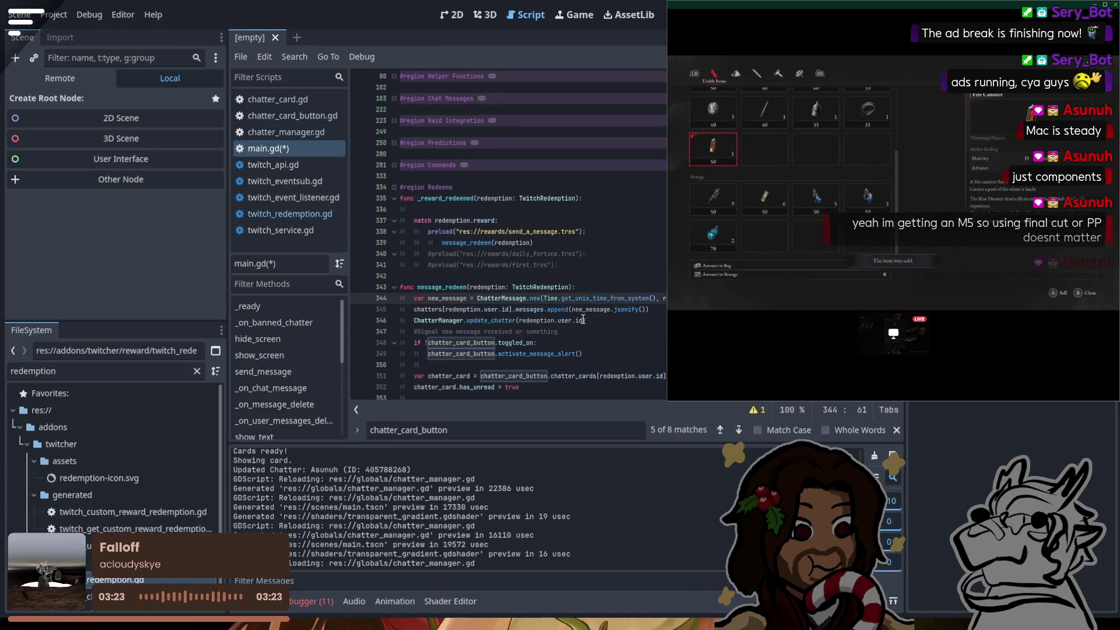
# Step: Go to the blank first line of _reward_redeemed, checking _ready's signal connections above it
pyautogui.click(571, 209)
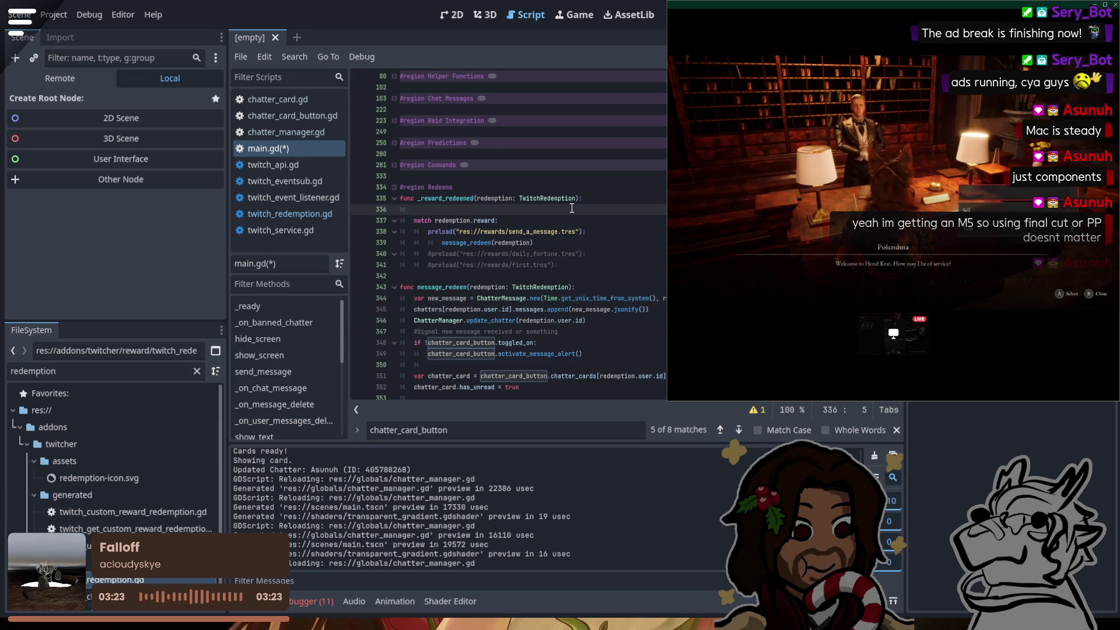
pyautogui.scroll(4, 569, 216)
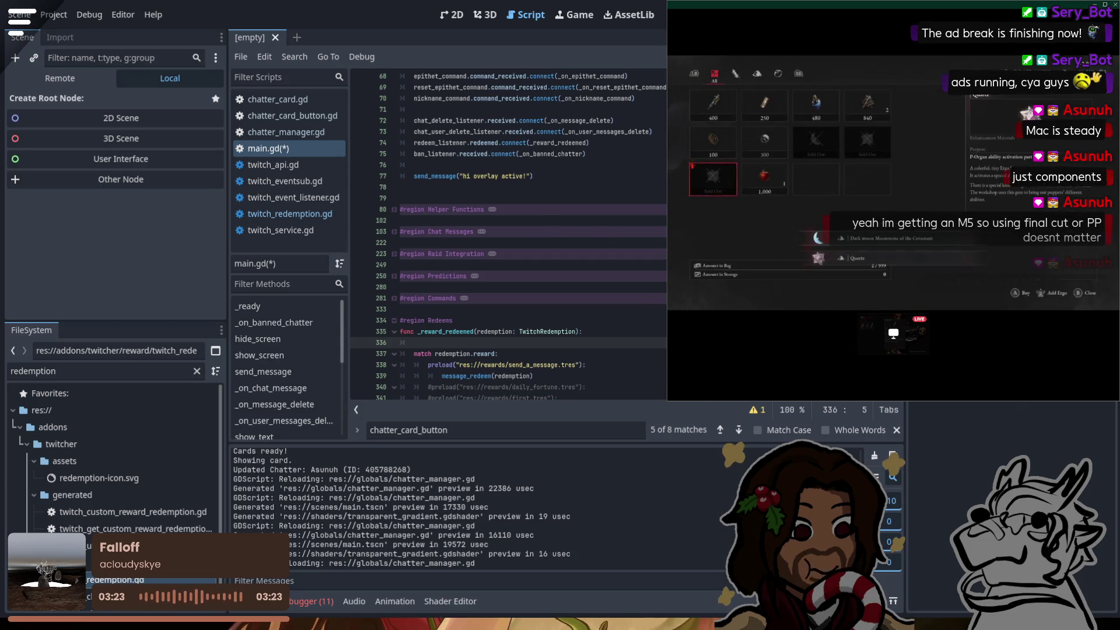
pyautogui.scroll(-3, 652, 315)
pyautogui.scroll(-3, 652, 316)
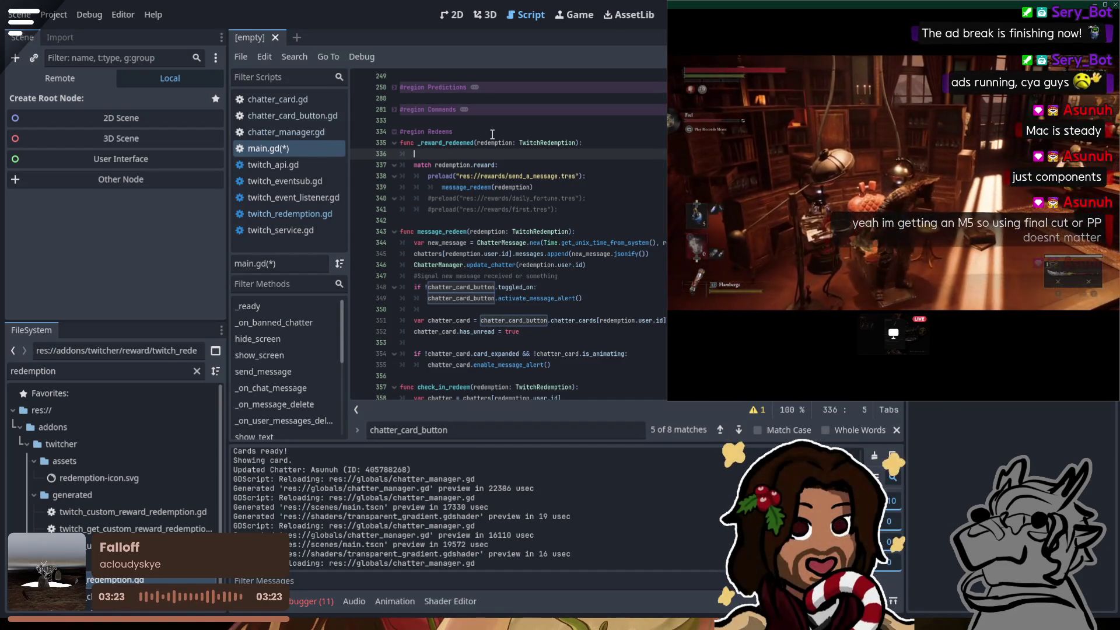
pyautogui.write('if')
pyautogui.click(507, 286)
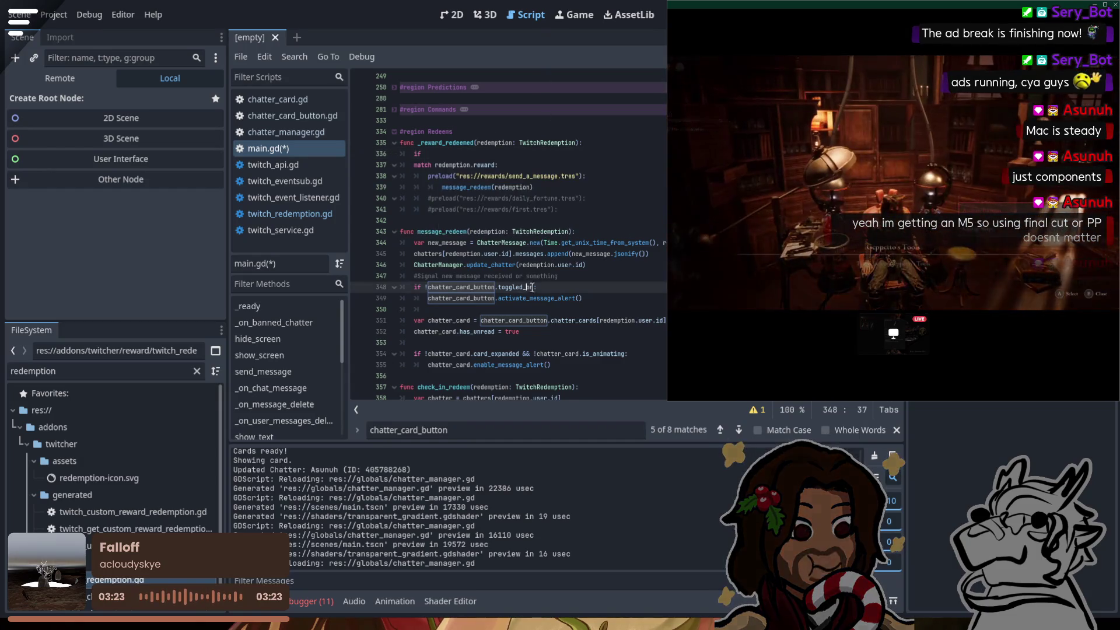
# Step: Write the condition 'if redemption.user.id not in chatters.keys():' on line 336
pyautogui.moveTo(445, 255); pyautogui.dragTo(506, 256)
pyautogui.hotkey('ctrl', 'c')
pyautogui.click(468, 154)
pyautogui.hotkey('ctrl', 'v')
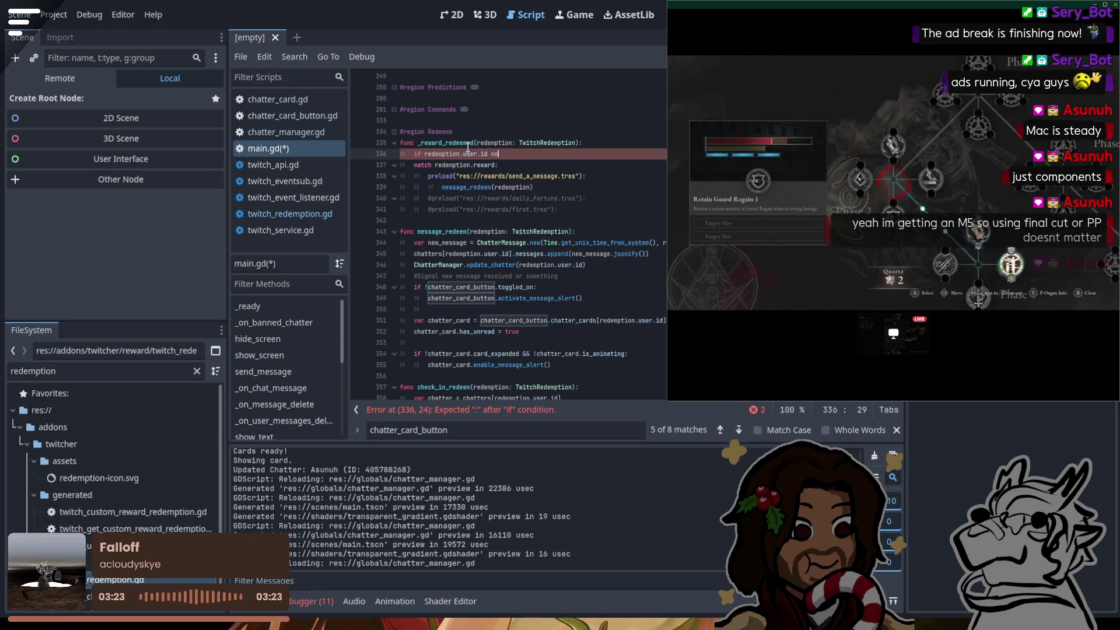
pyautogui.write('not in chatters.ke')
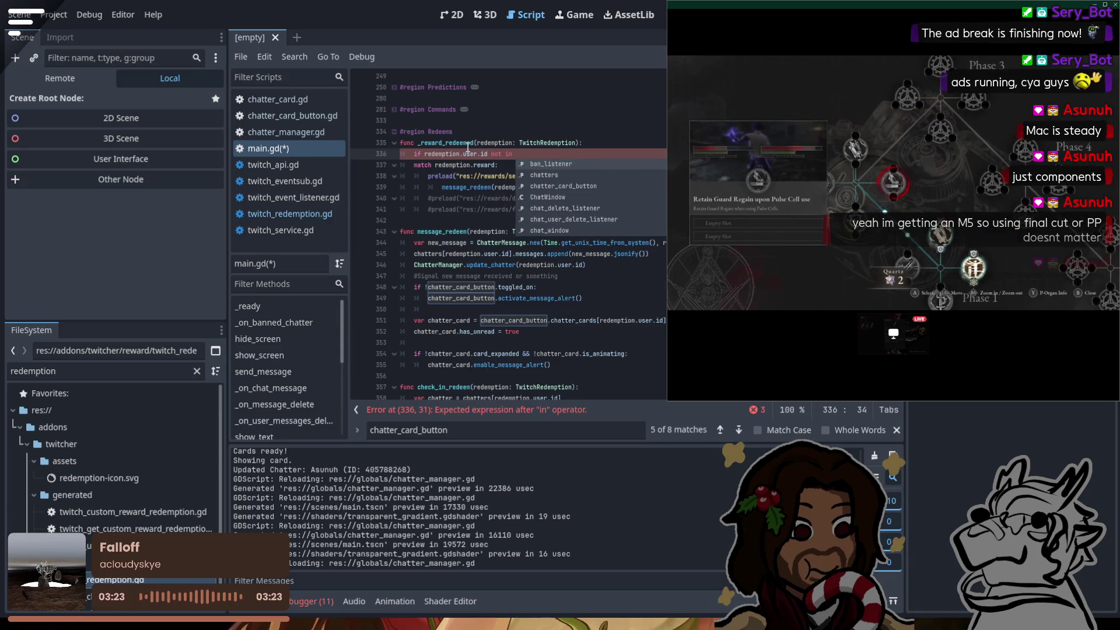
pyautogui.write('ys()')
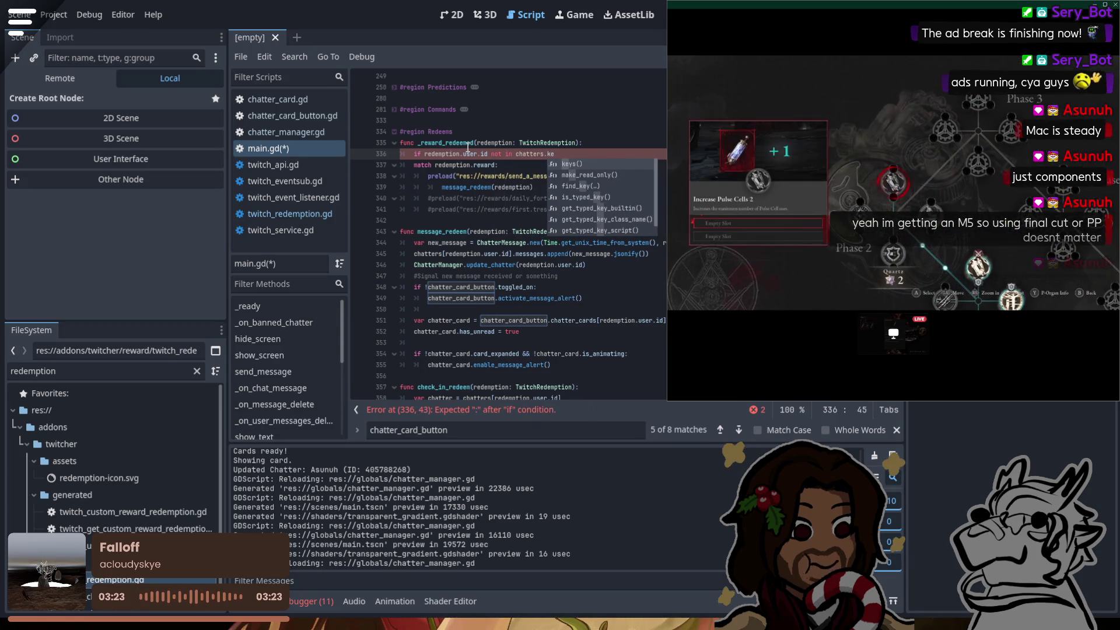
pyautogui.write(':')
# Step: Call twitch_api.get_user_chat_color() in the body of the if block
pyautogui.press('Return')
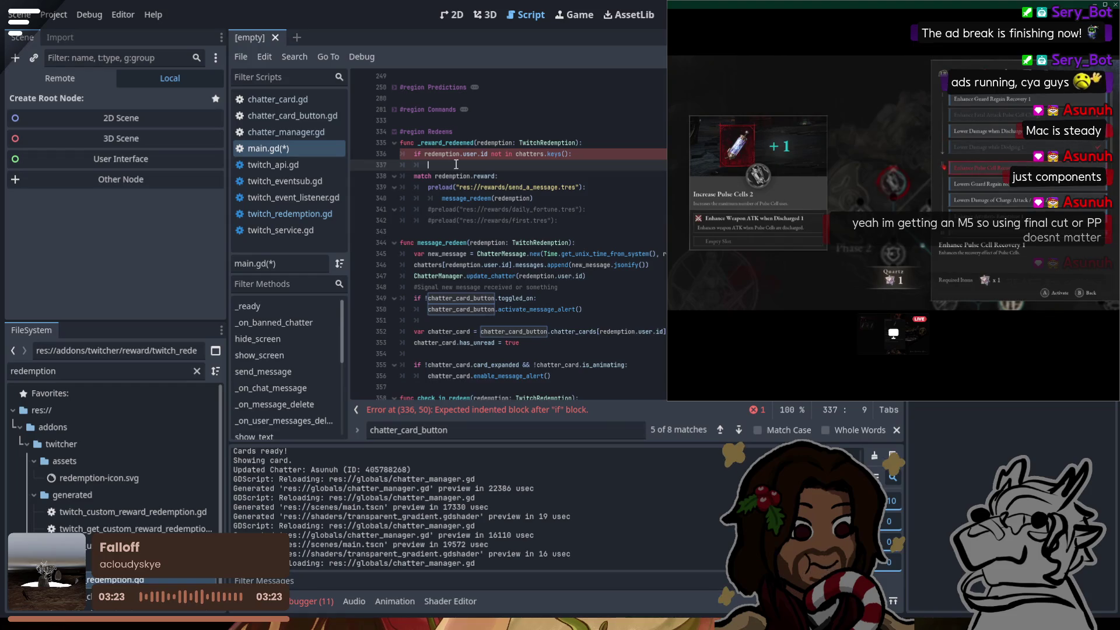
pyautogui.write('twitc')
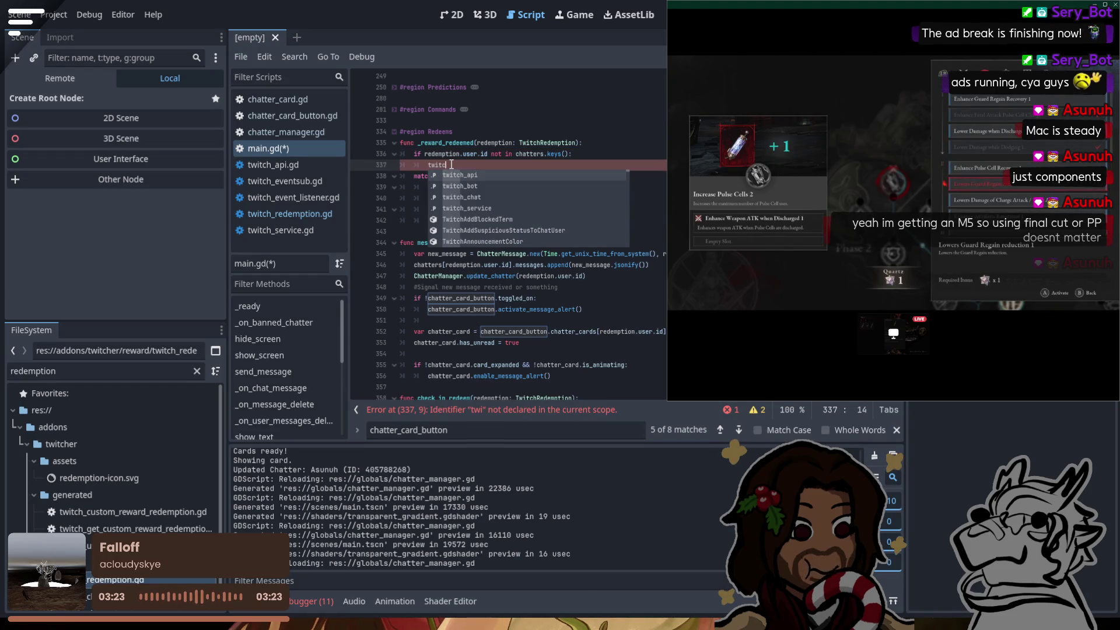
pyautogui.write('h_api.get_colo')
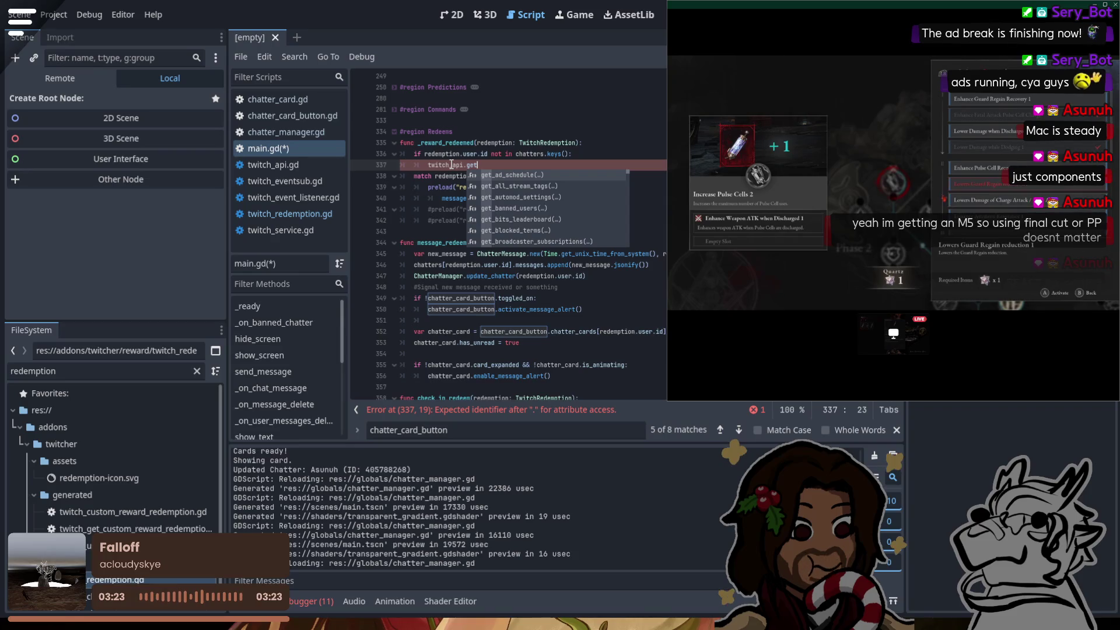
pyautogui.press('Return')
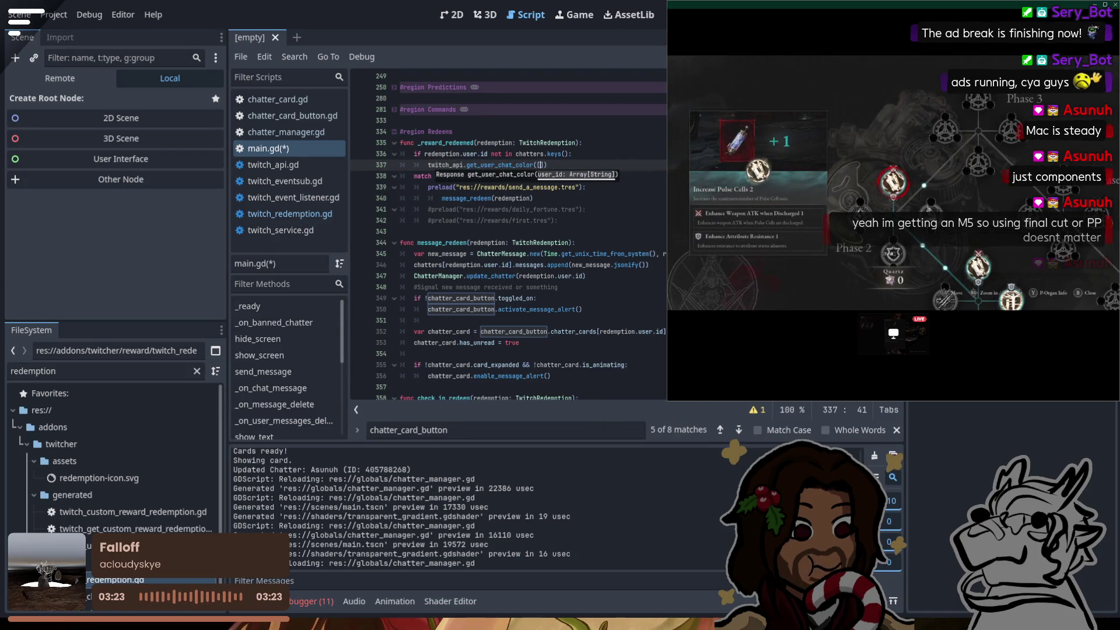
pyautogui.click(478, 154)
# Step: Pass redemption.user.id inside the array argument of get_user_chat_color
pyautogui.moveTo(489, 153); pyautogui.dragTo(424, 154)
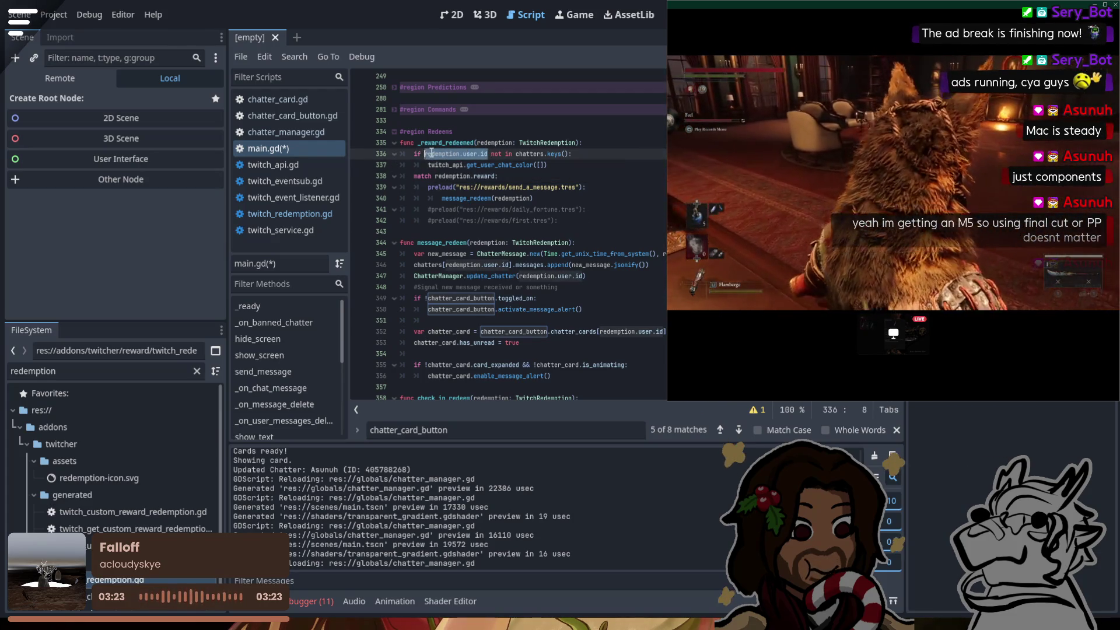
pyautogui.hotkey('ctrl', 'c')
pyautogui.click(542, 165)
pyautogui.hotkey('ctrl', 'v')
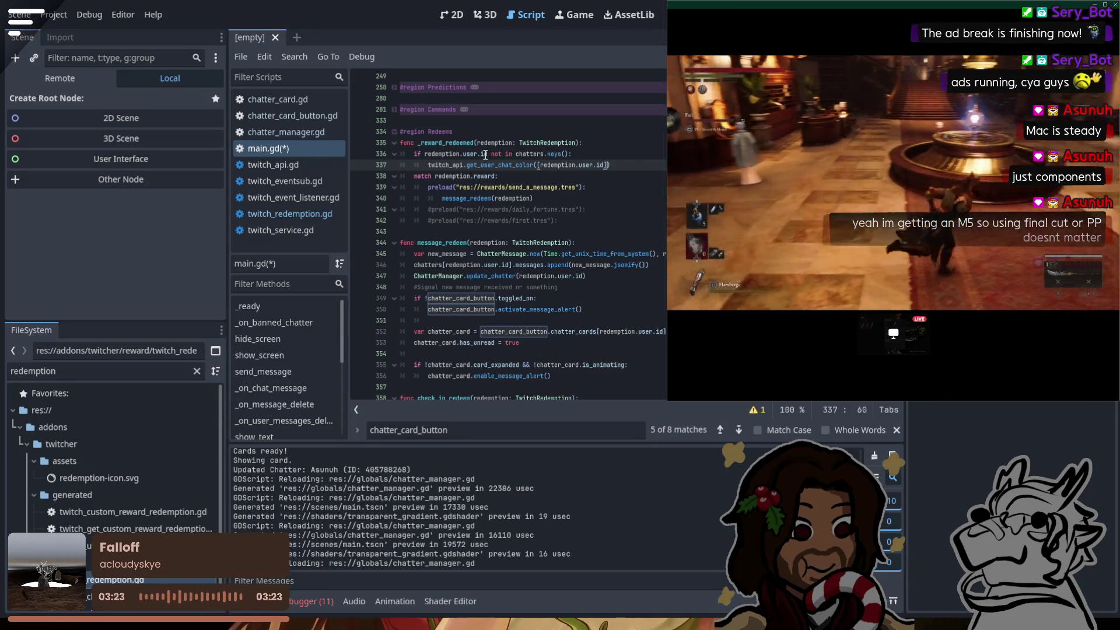
# Step: Add await to the chat-colour call and append a [0] color lookup to its result
pyautogui.press('Up')
pyautogui.click(611, 163)
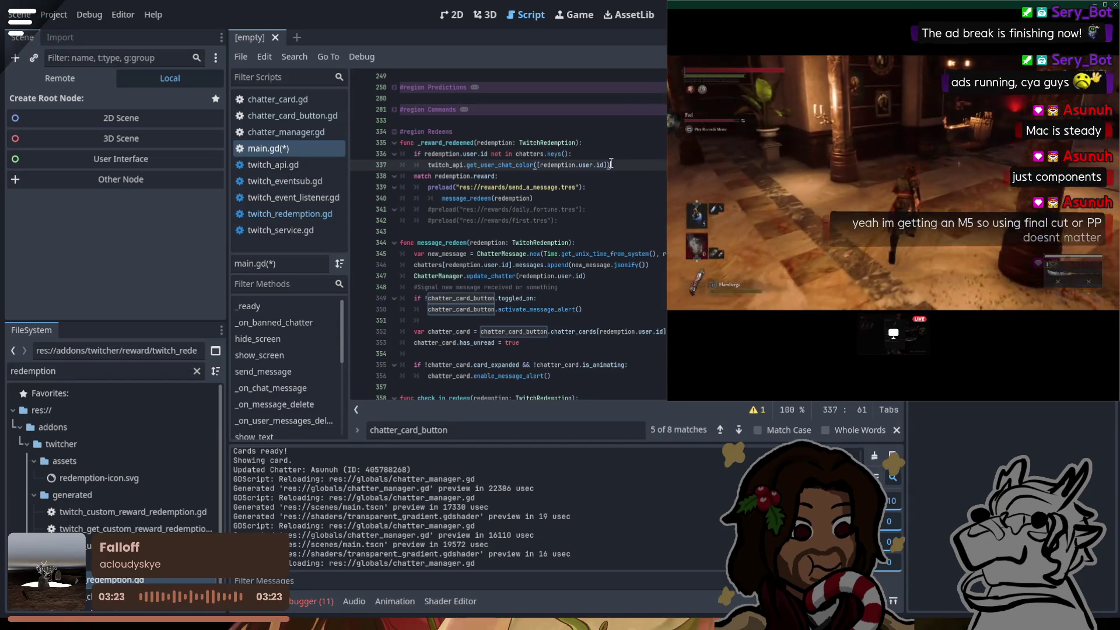
pyautogui.click(428, 165)
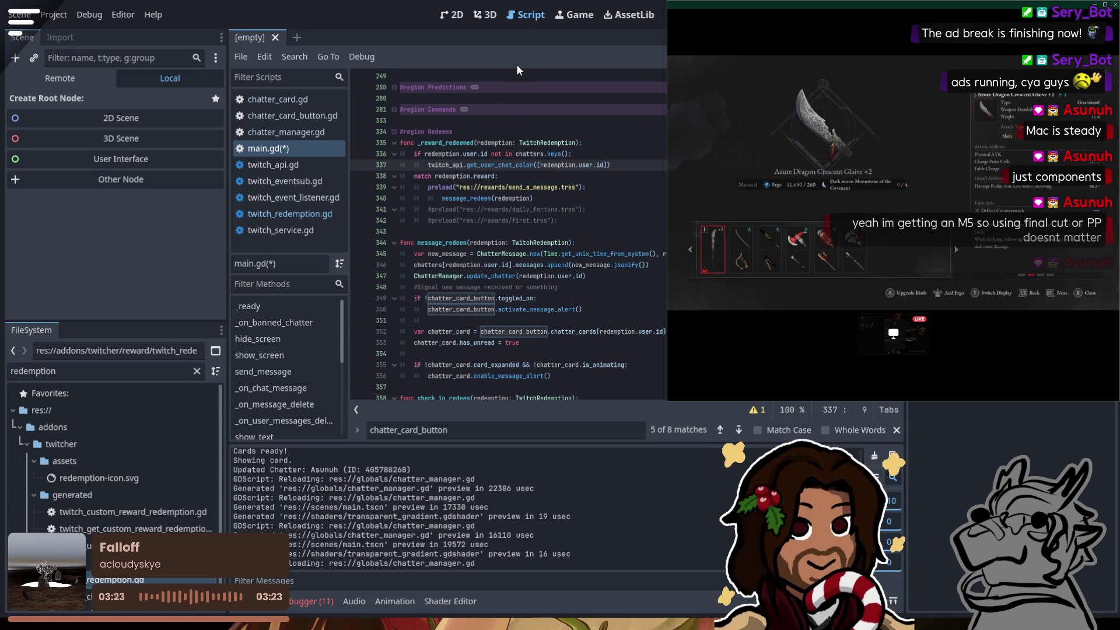
pyautogui.write('a')
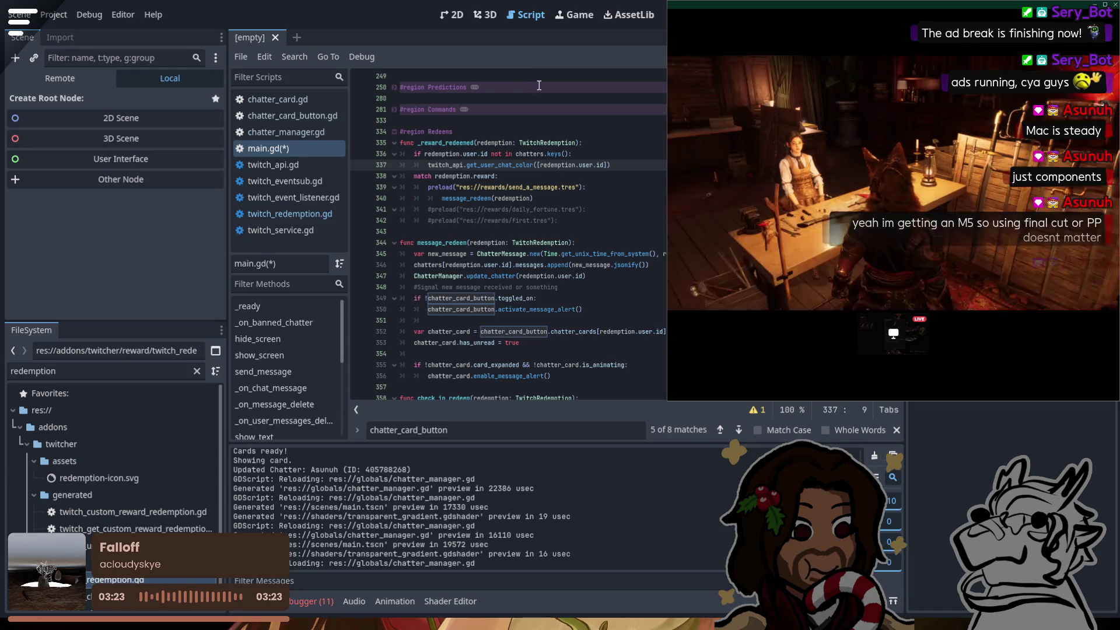
pyautogui.write('wait')
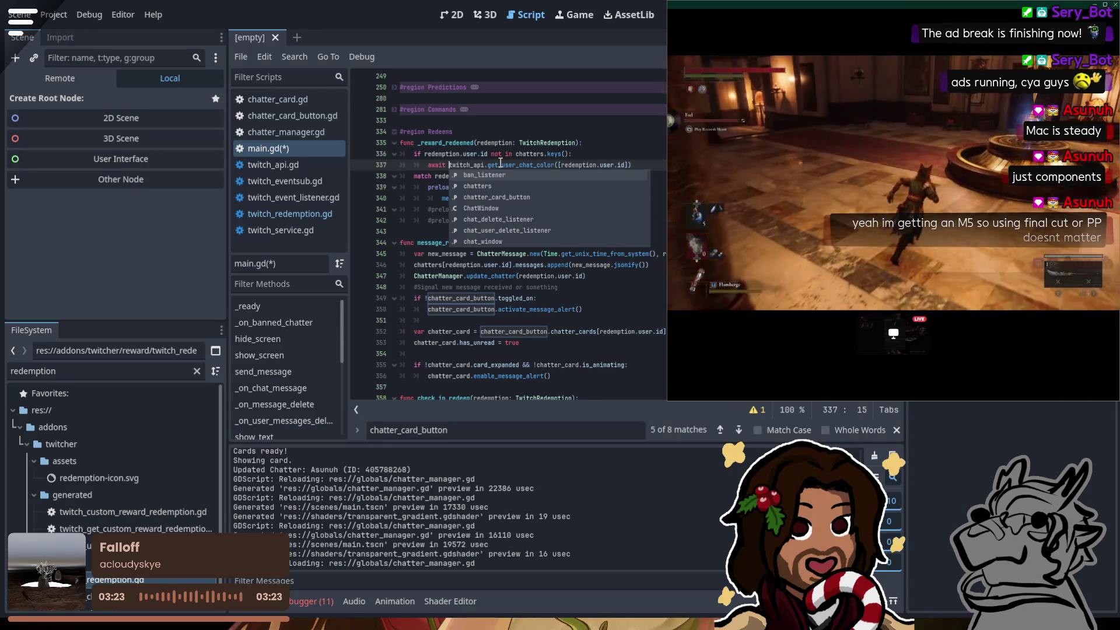
pyautogui.scroll(15, 500, 162)
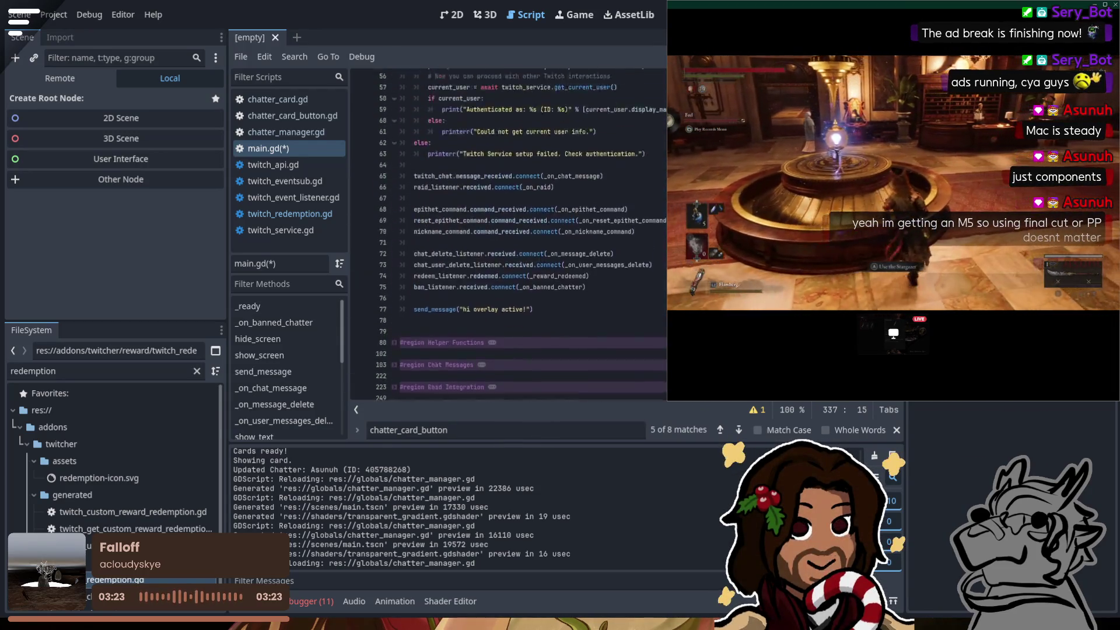
pyautogui.press('End')
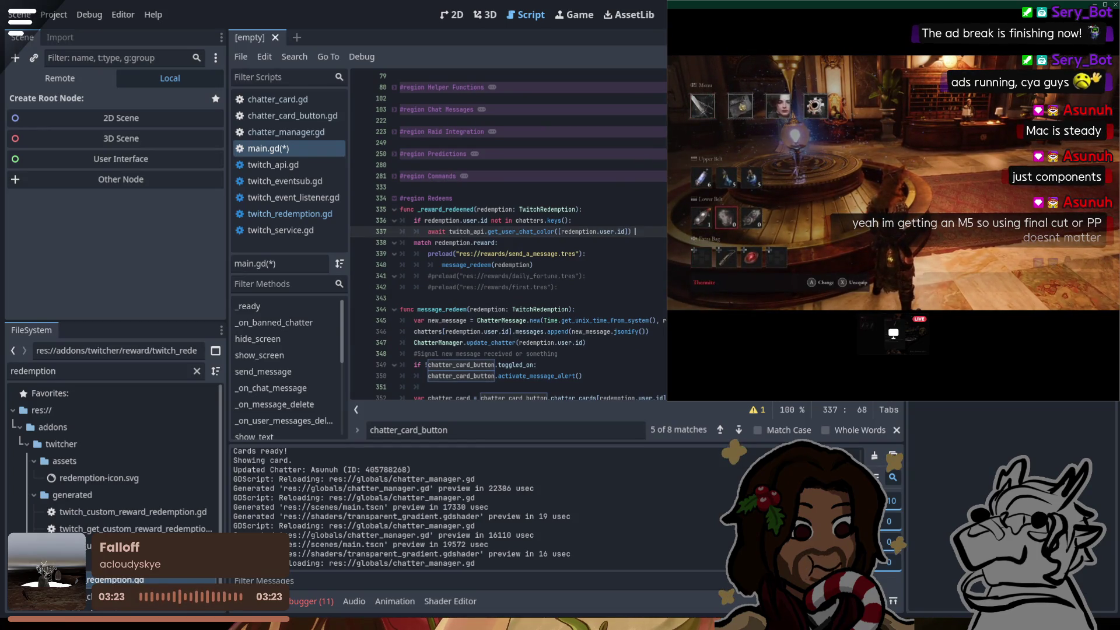
pyautogui.write('0]')
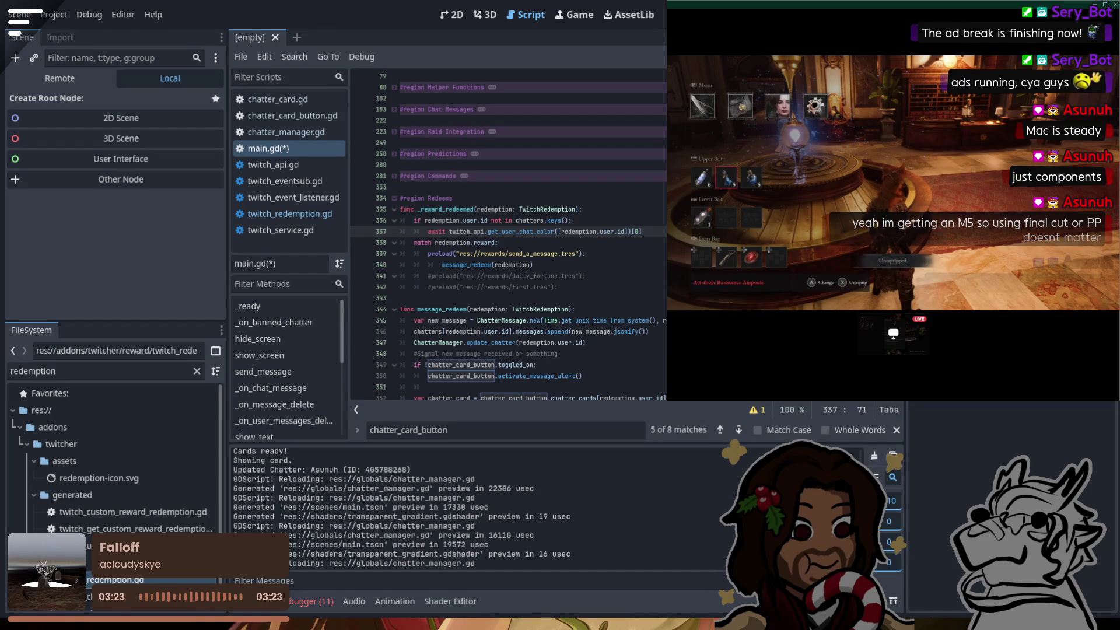
pyautogui.press('Left')
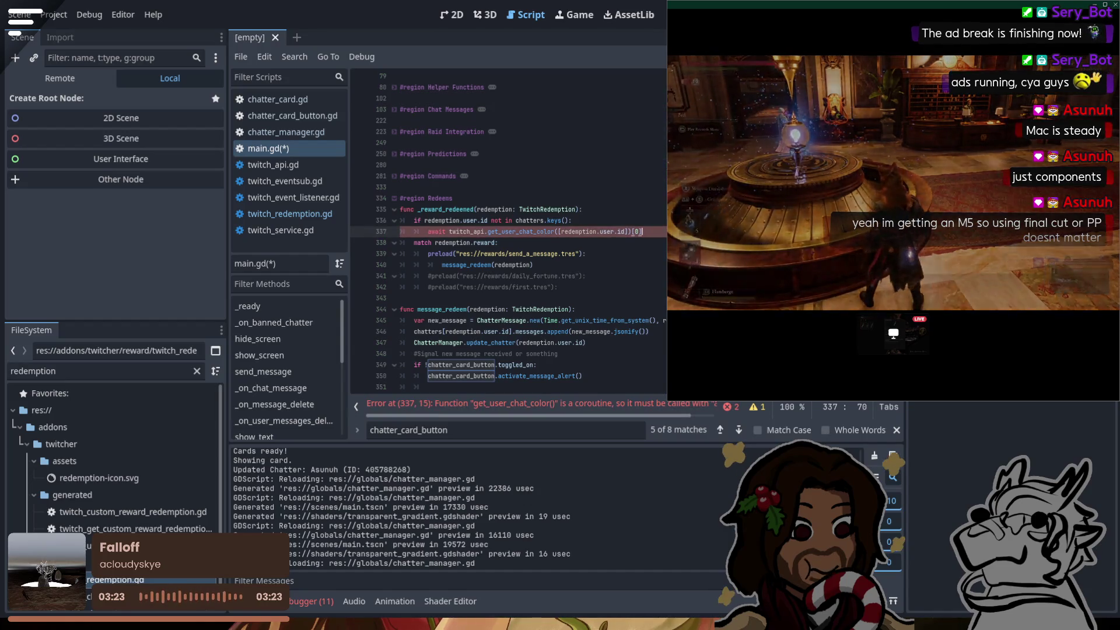
pyautogui.write('.color')
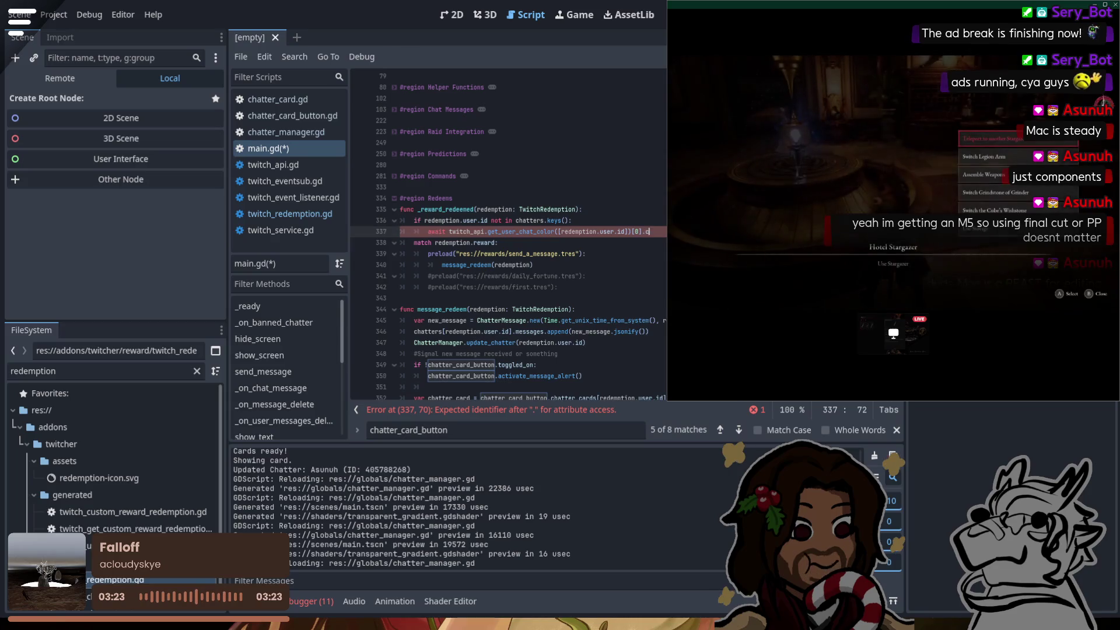
pyautogui.press('BackSpace')
pyautogui.press('BackSpace')
pyautogui.press('BackSpace')
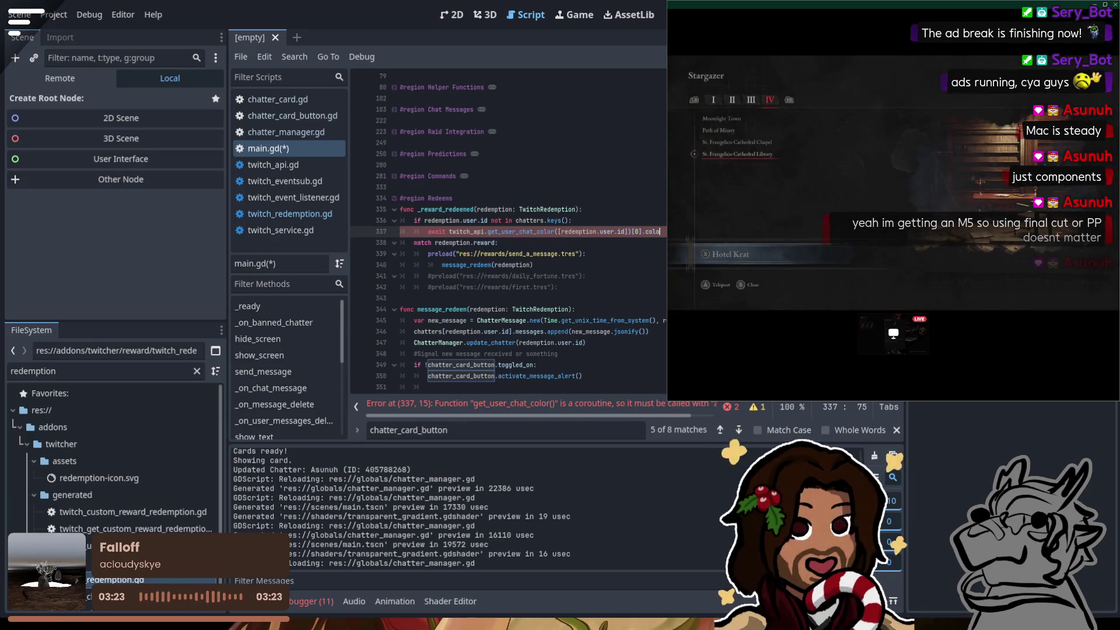
pyautogui.write('color')
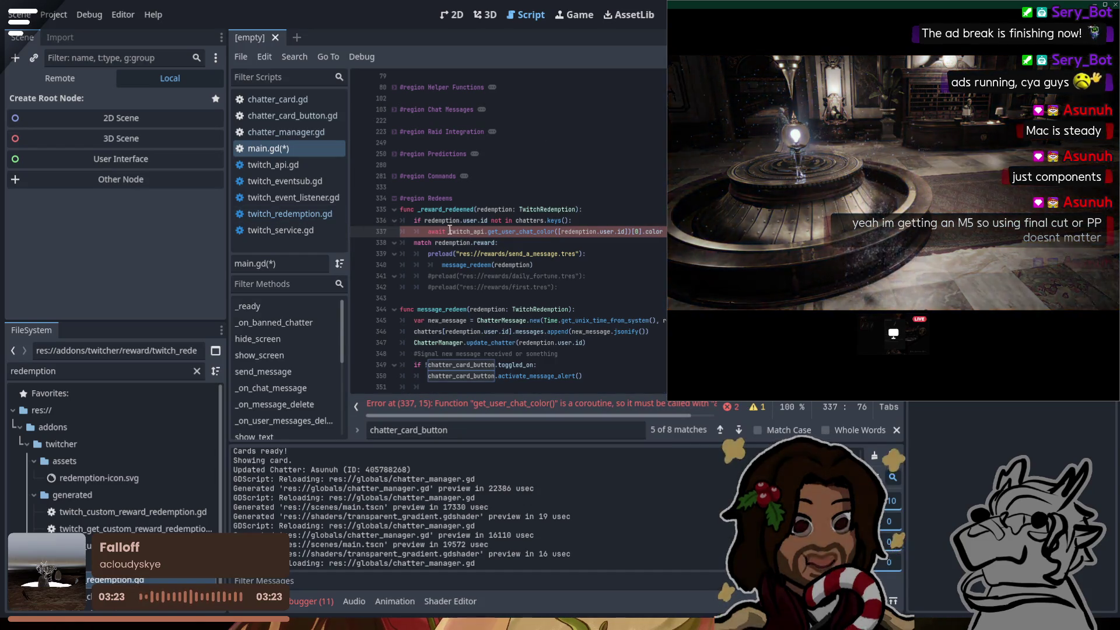
# Step: Assign the result to var color with await directly before the twitch_api call, fixing indentation
pyautogui.click(450, 232)
pyautogui.write('a')
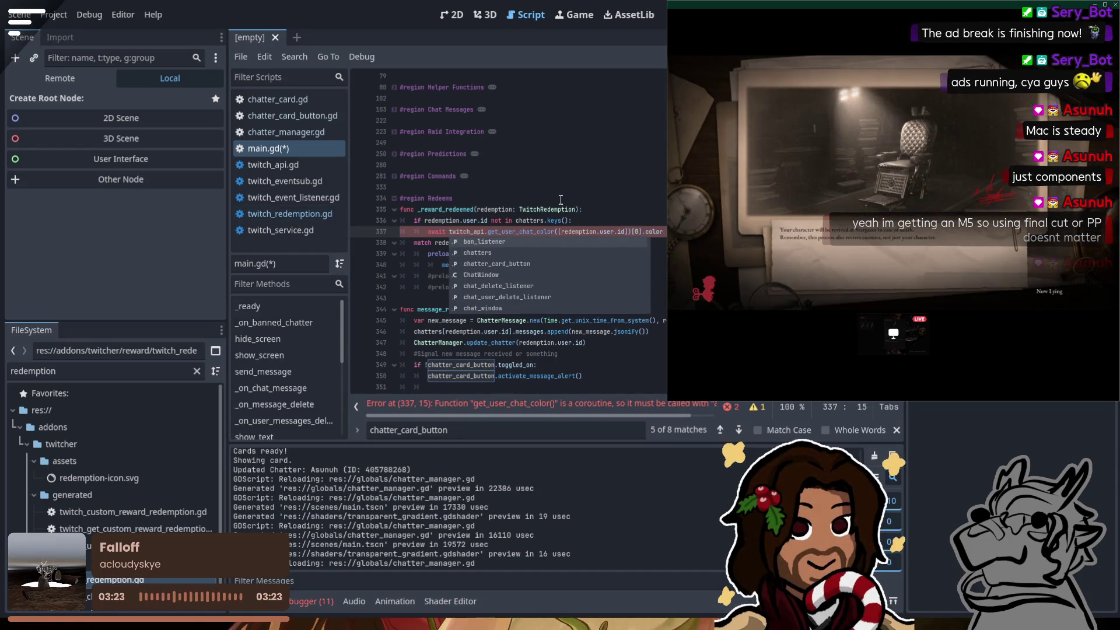
pyautogui.write('r color =')
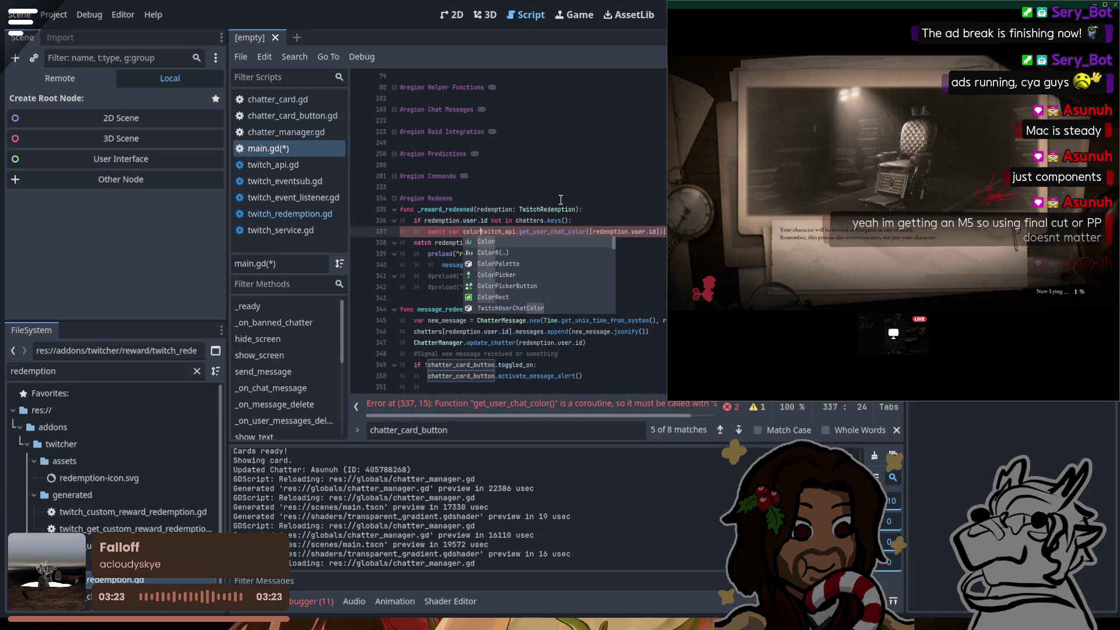
pyautogui.click(430, 231)
pyautogui.doubleClick(437, 231)
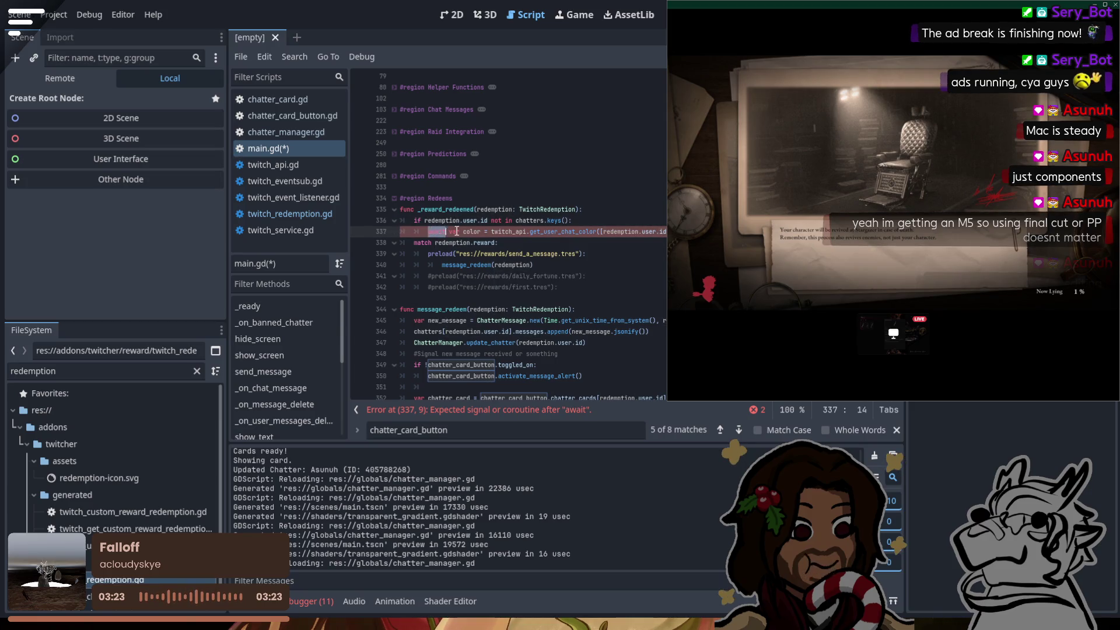
pyautogui.press('BackSpace')
pyautogui.click(470, 232)
pyautogui.write('await')
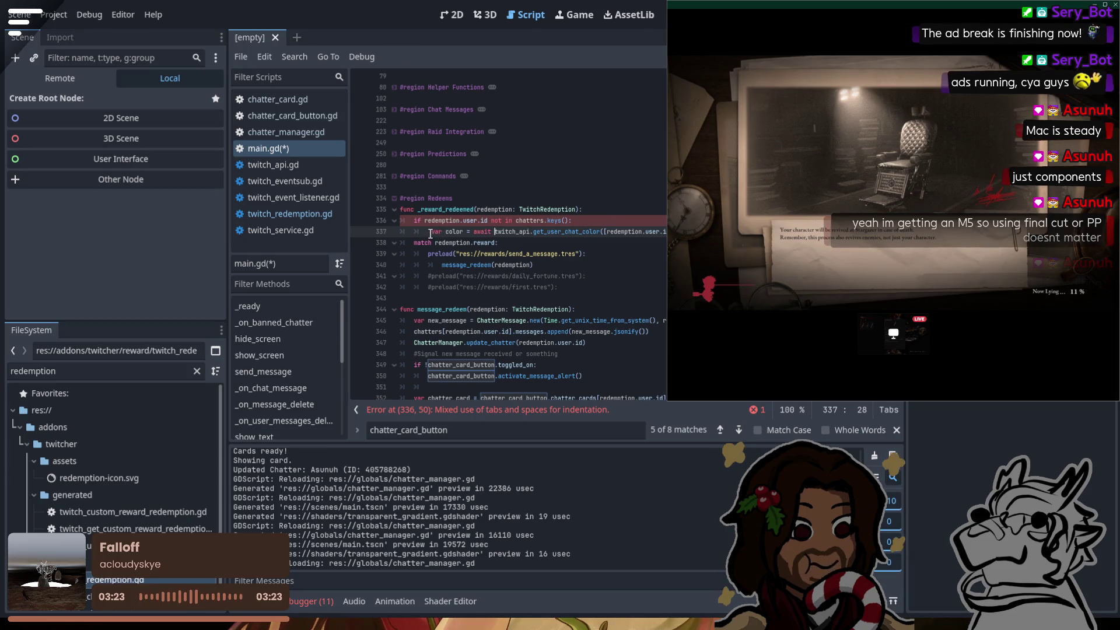
pyautogui.click(433, 232)
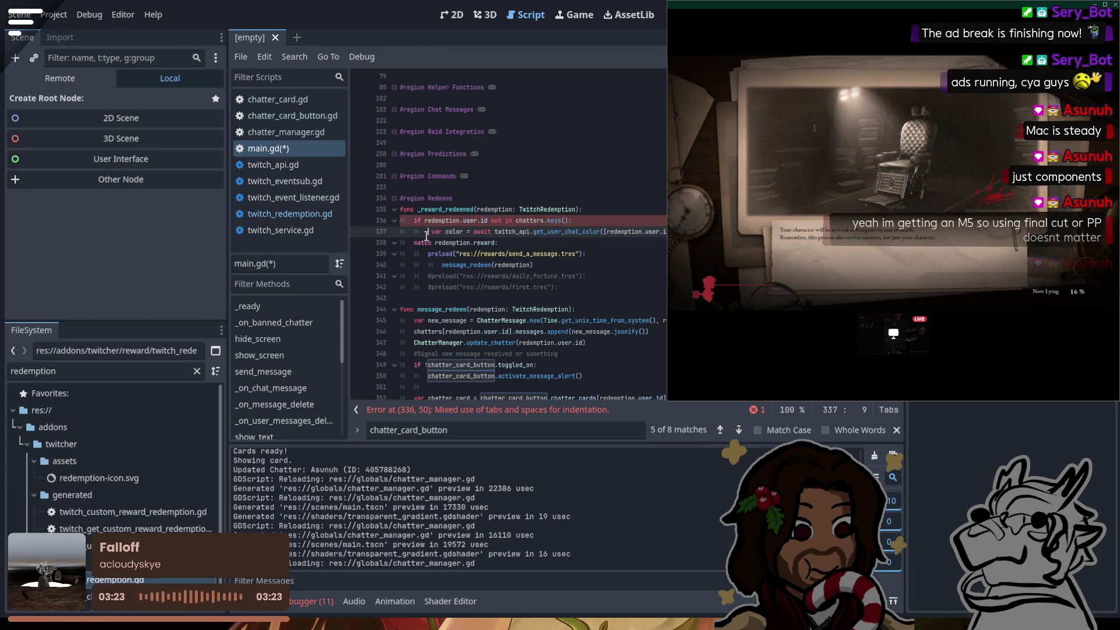
pyautogui.press('BackSpace')
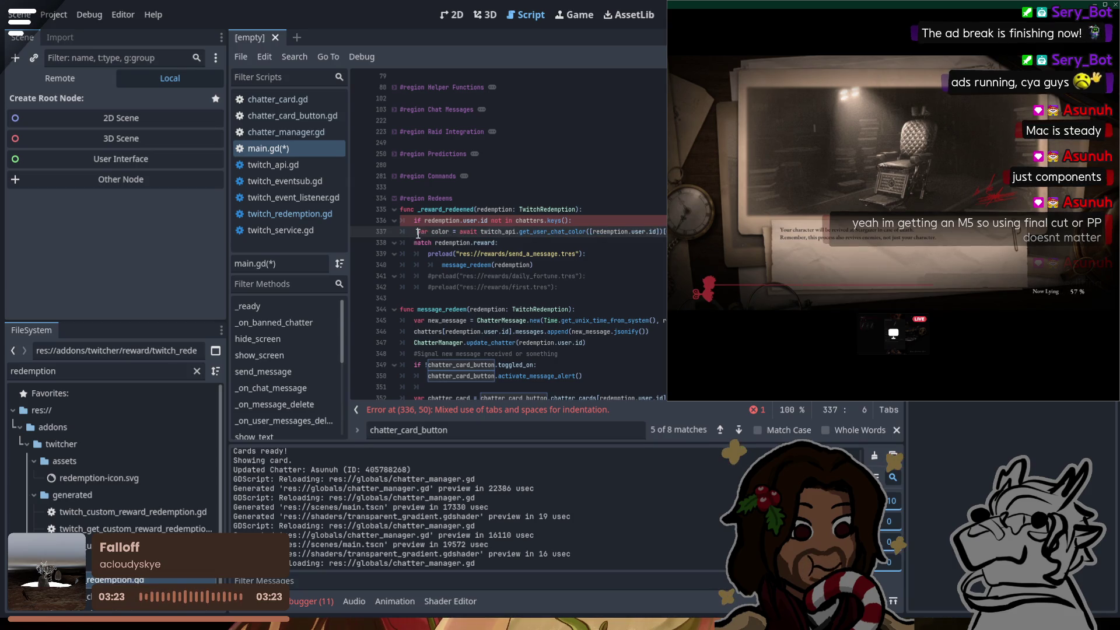
pyautogui.press('Tab')
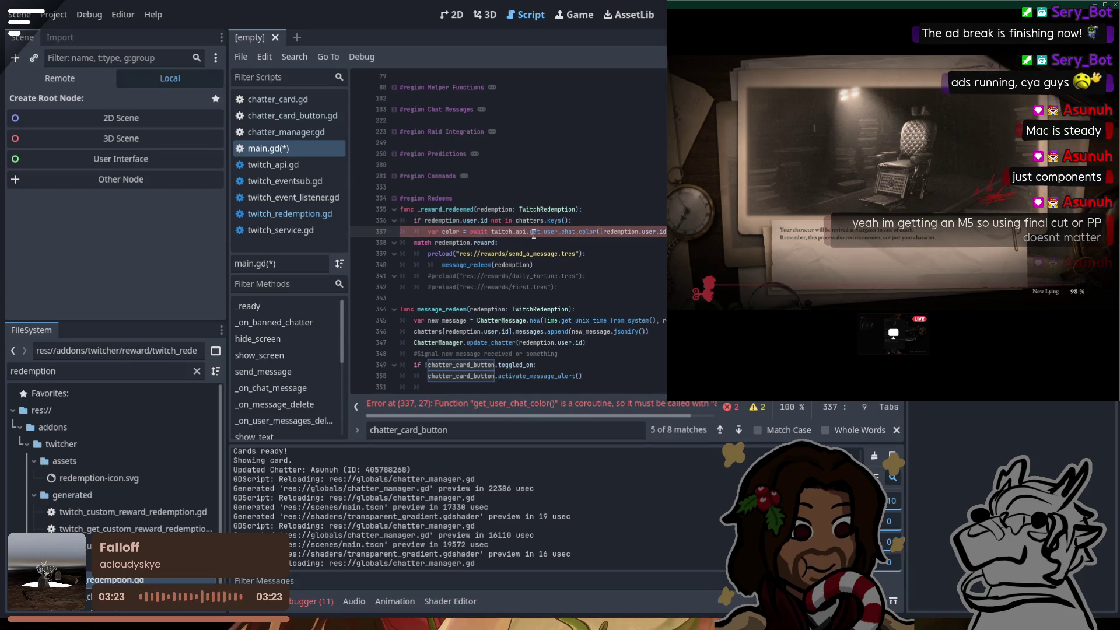
# Step: Rename the variable on line 337 to color_object
pyautogui.moveTo(583, 414); pyautogui.dragTo(643, 410)
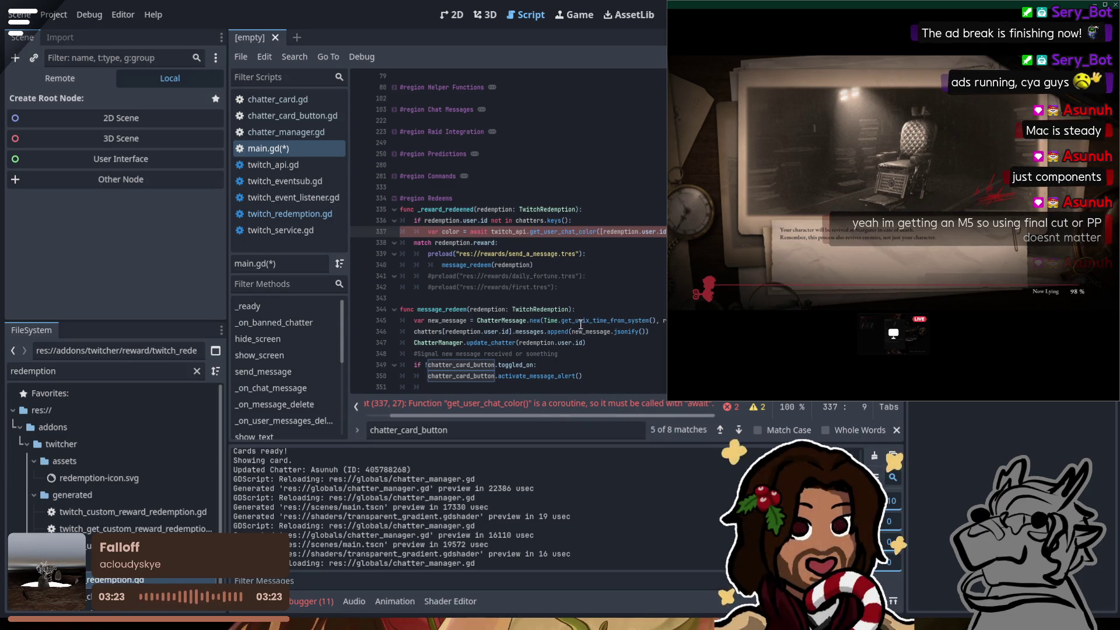
pyautogui.moveTo(546, 419); pyautogui.dragTo(480, 411)
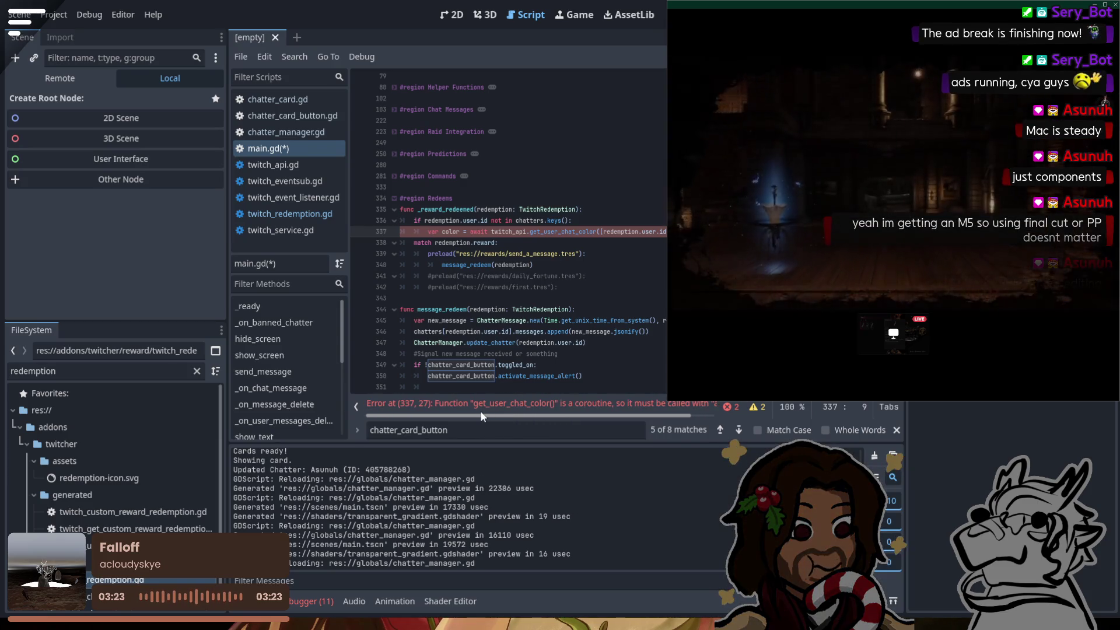
pyautogui.press('End')
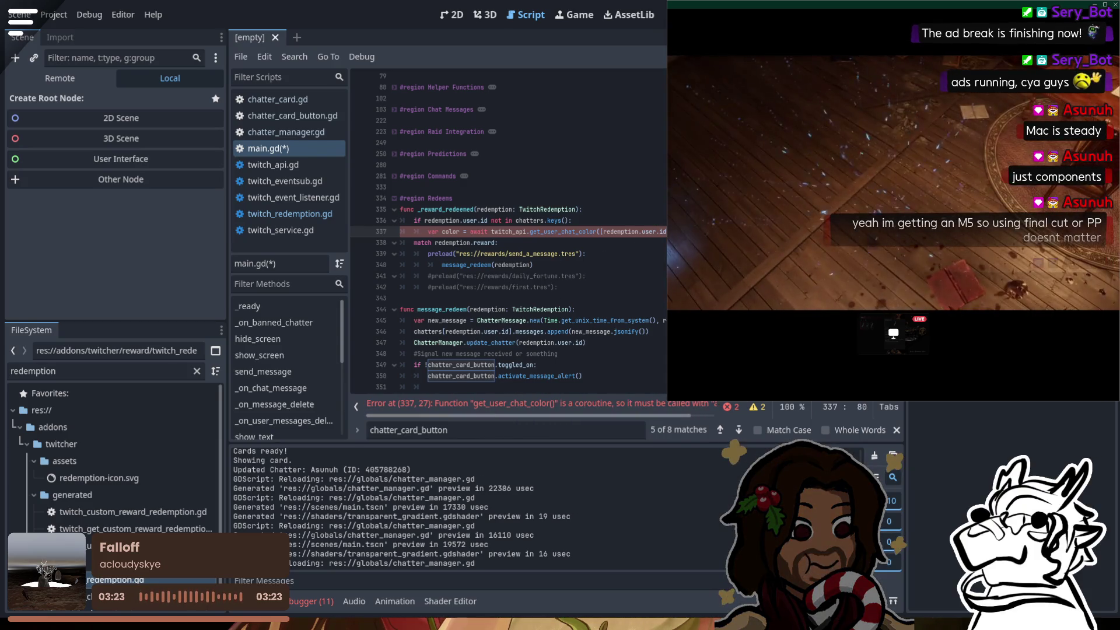
pyautogui.press('Left')
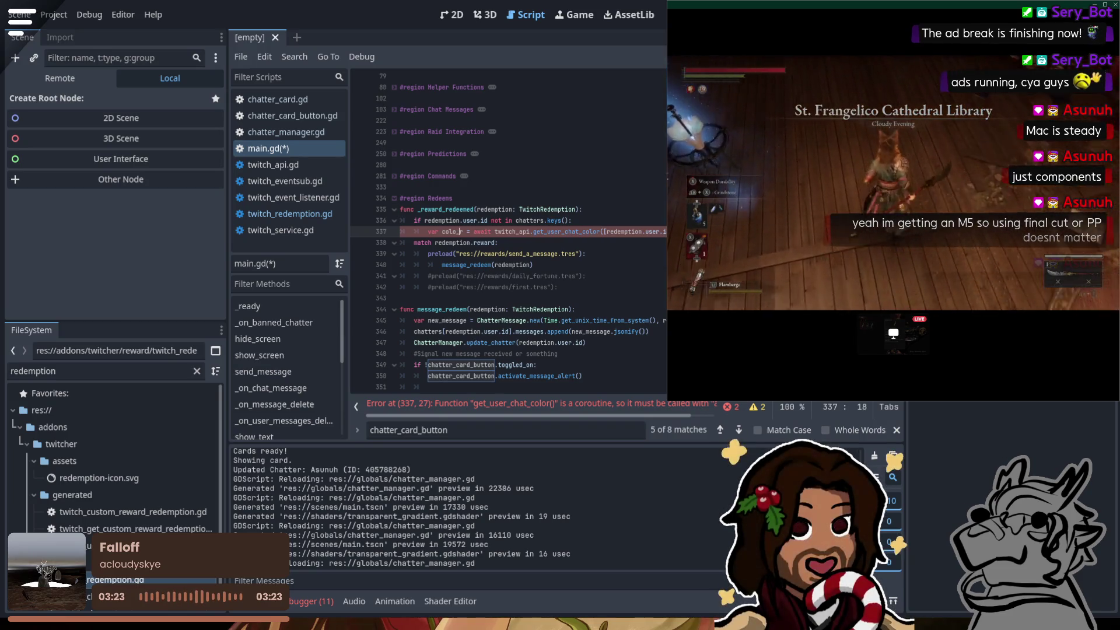
pyautogui.press('Right')
pyautogui.write('_object')
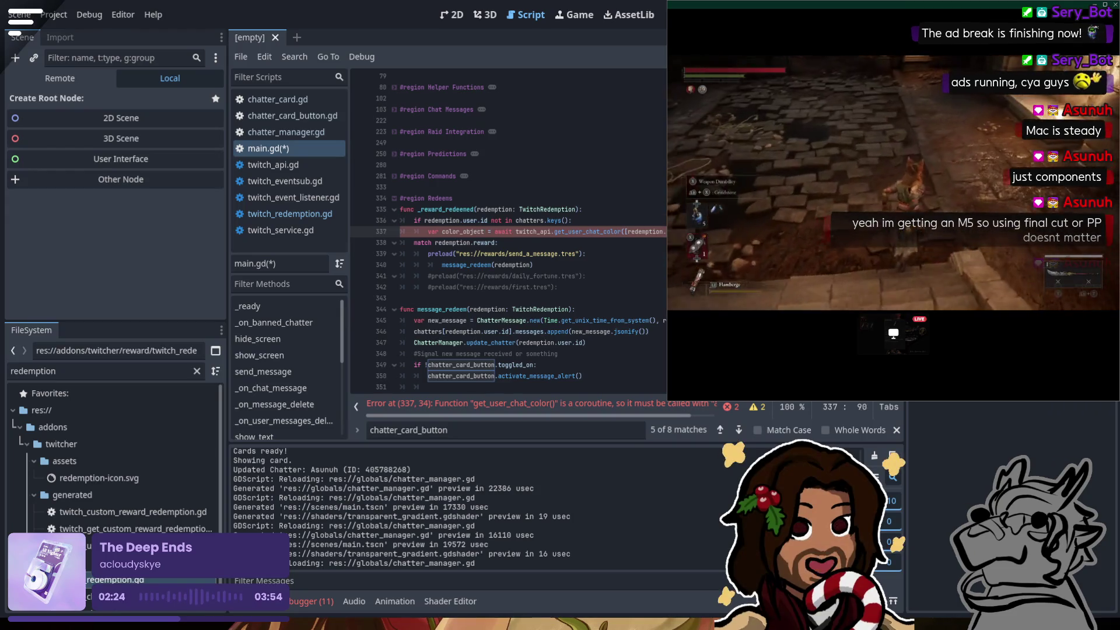
pyautogui.press('BackSpace')
pyautogui.press('BackSpace')
pyautogui.press('BackSpace')
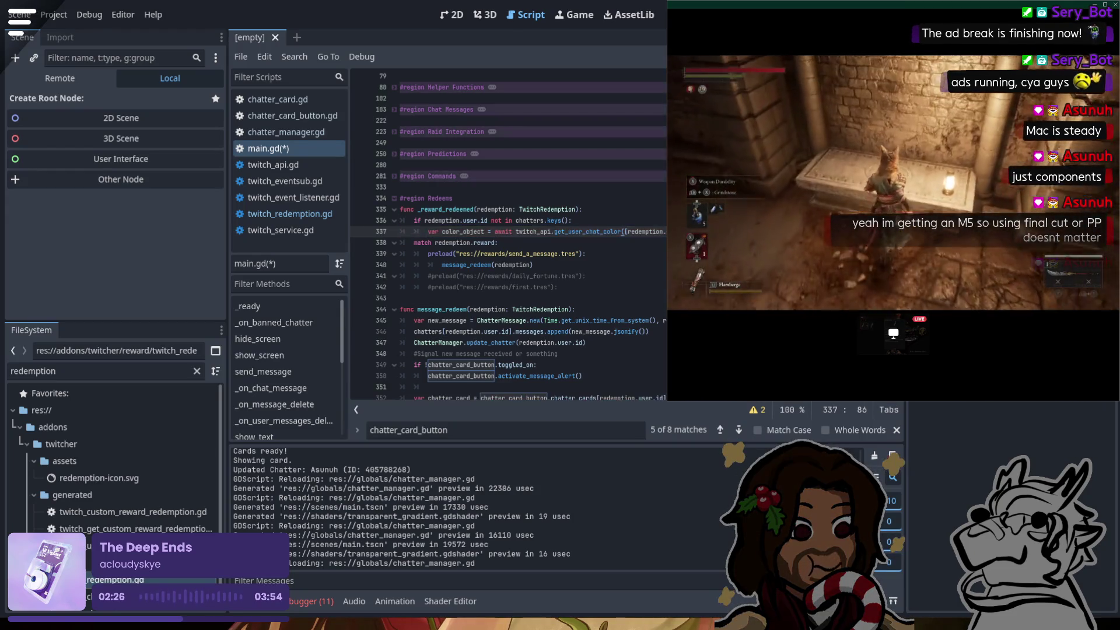
# Step: Add ChatterManager.register_chatter(redemption.user.id, the username, color_object[0]) on line 338
pyautogui.press('Return')
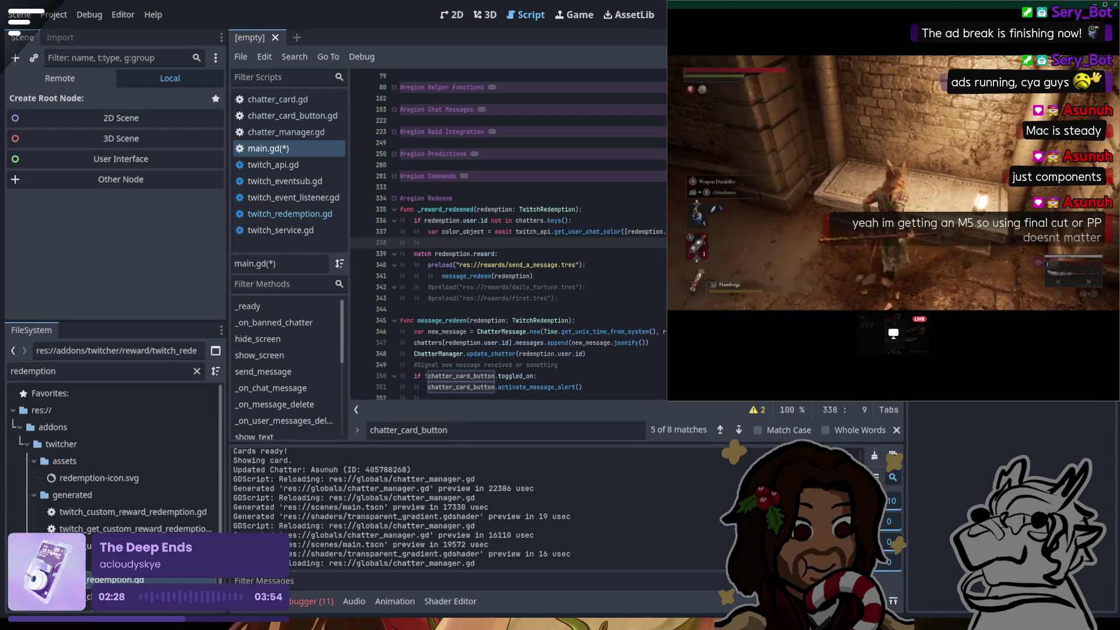
pyautogui.write('regis')
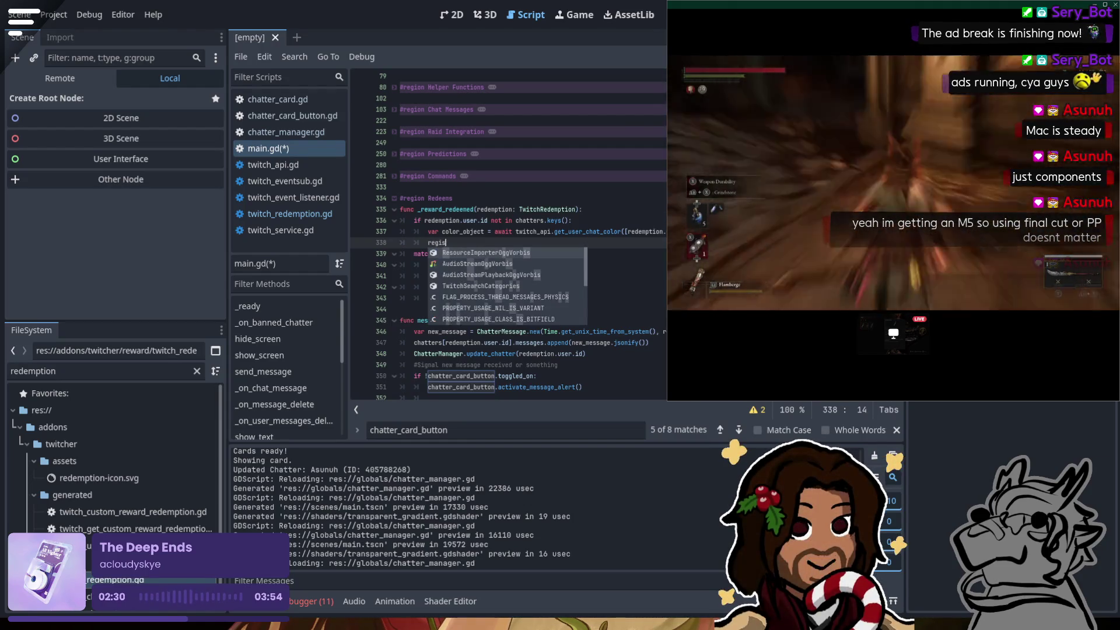
pyautogui.write('tere')
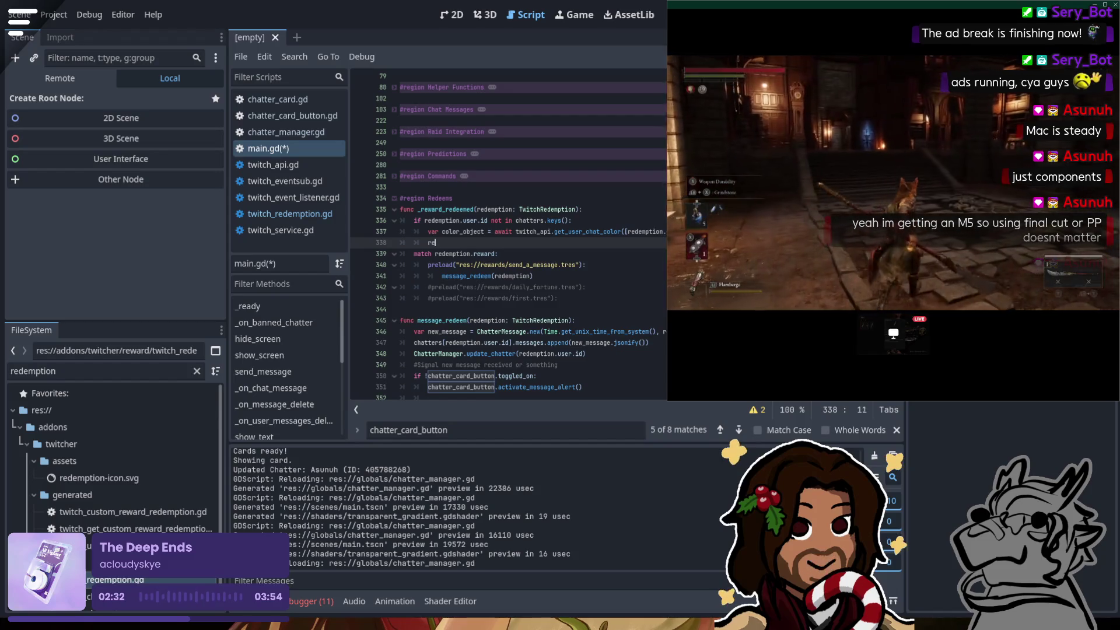
pyautogui.write('hatterM')
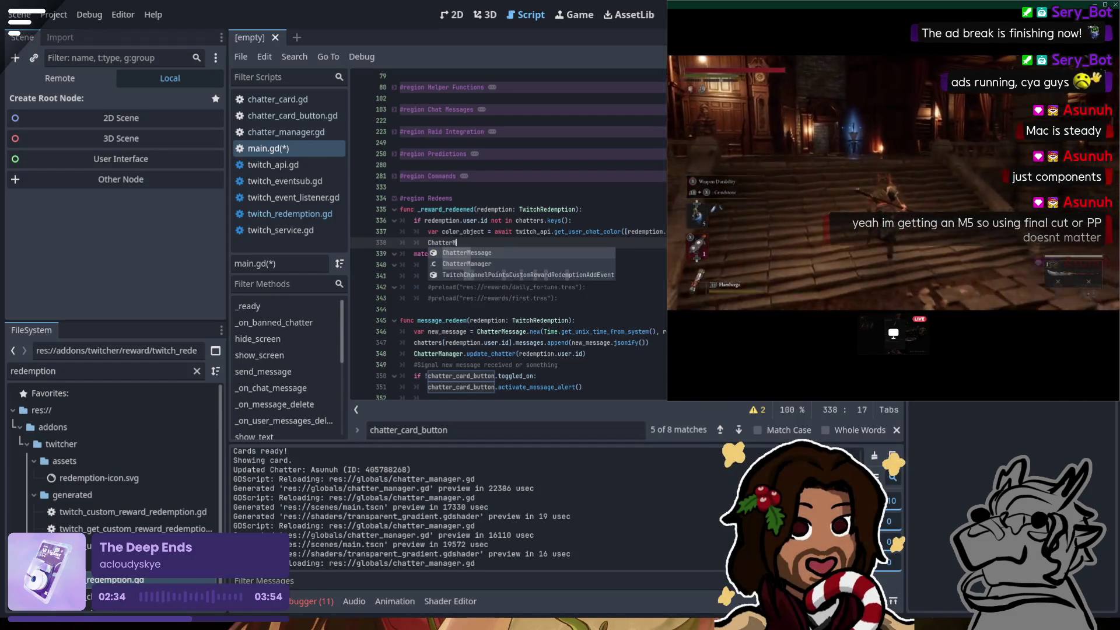
pyautogui.write('anager')
pyautogui.write('.regi')
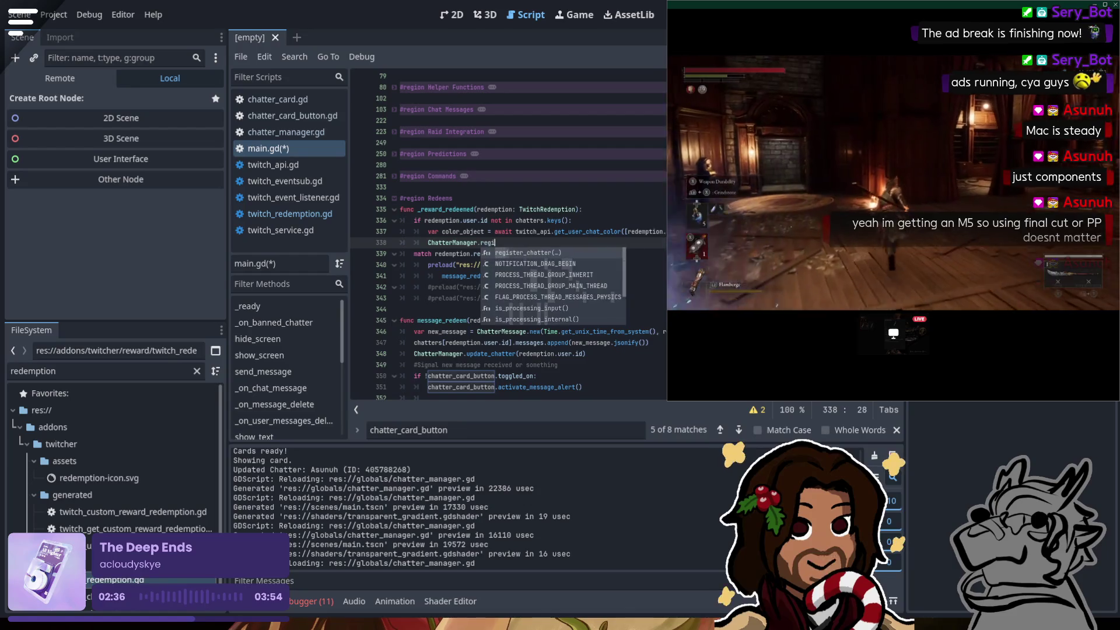
pyautogui.press('Return')
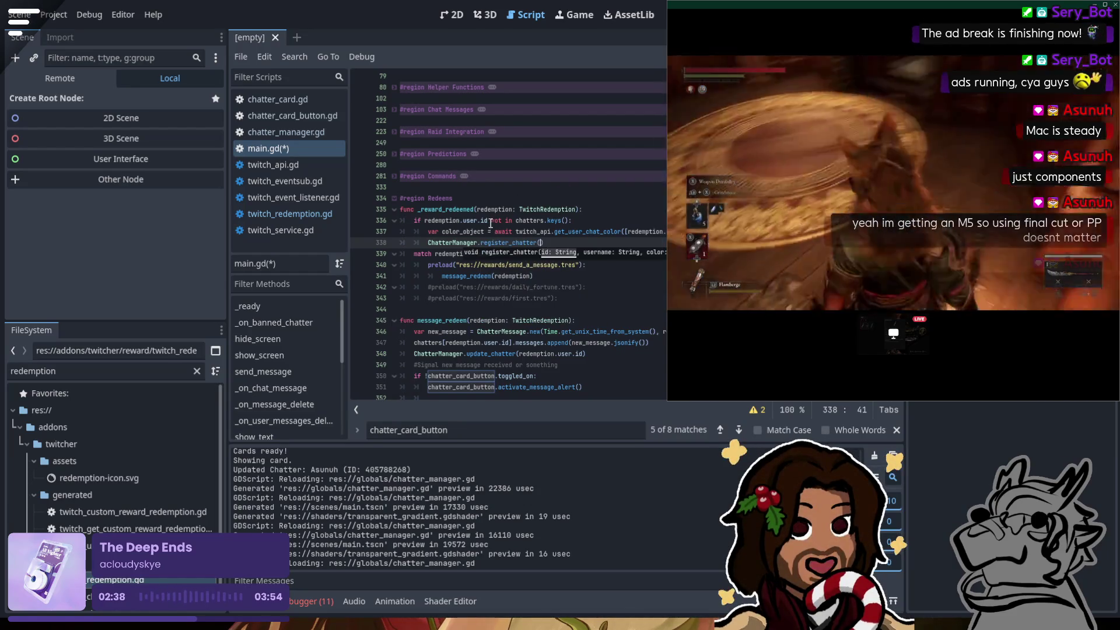
pyautogui.moveTo(489, 220); pyautogui.dragTo(424, 220)
pyautogui.hotkey('ctrl', 'c')
pyautogui.click(541, 243)
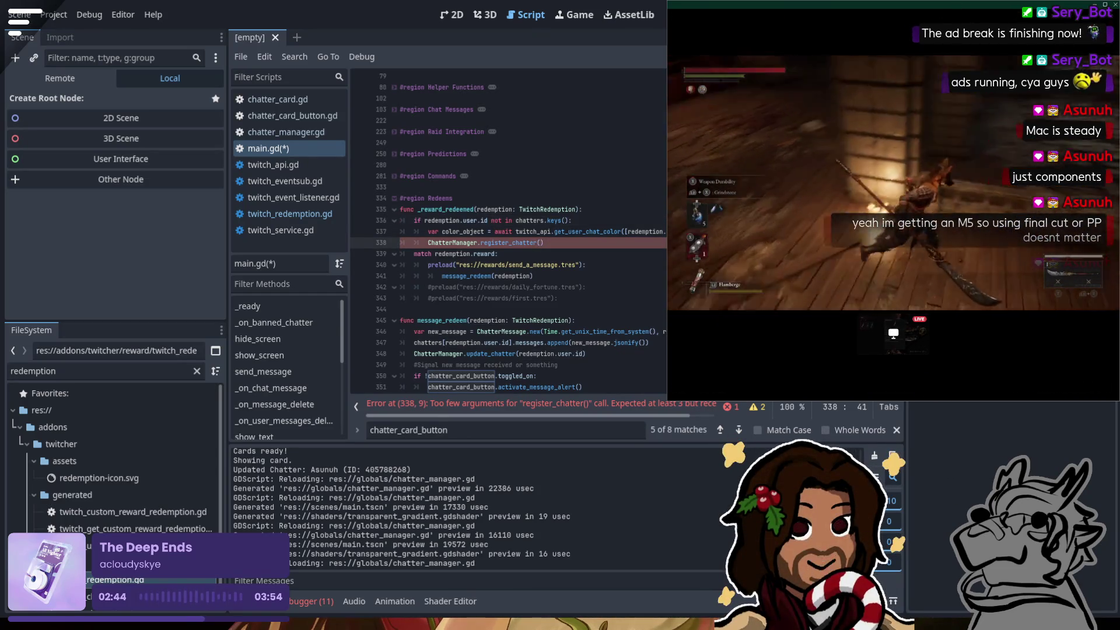
pyautogui.hotkey('ctrl', 'v')
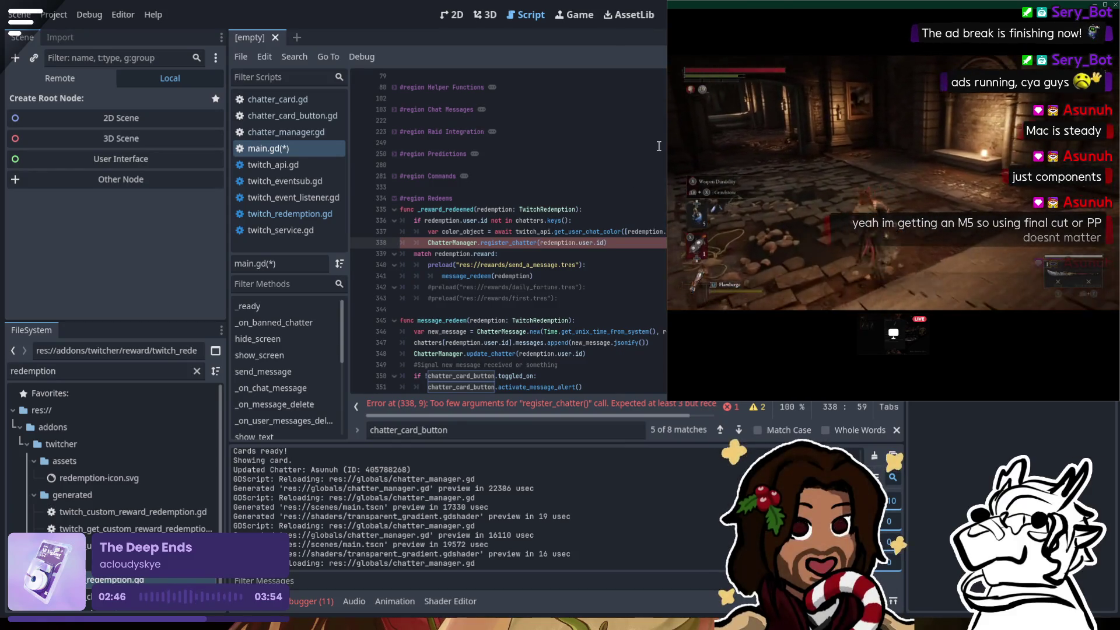
pyautogui.write(', ')
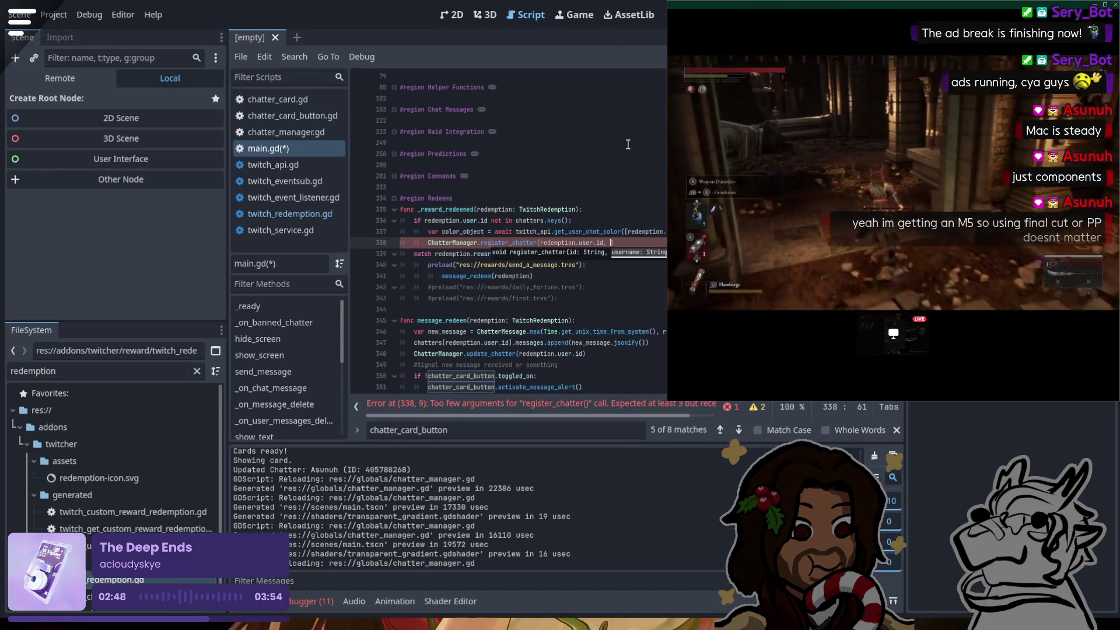
pyautogui.write('redemption.user')
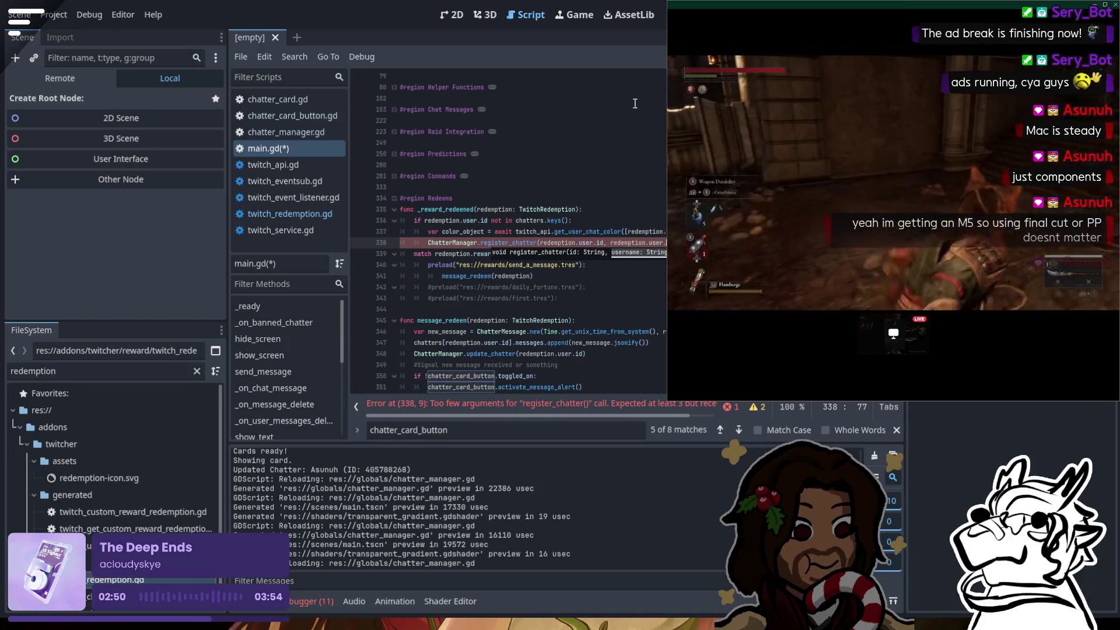
pyautogui.write('.n')
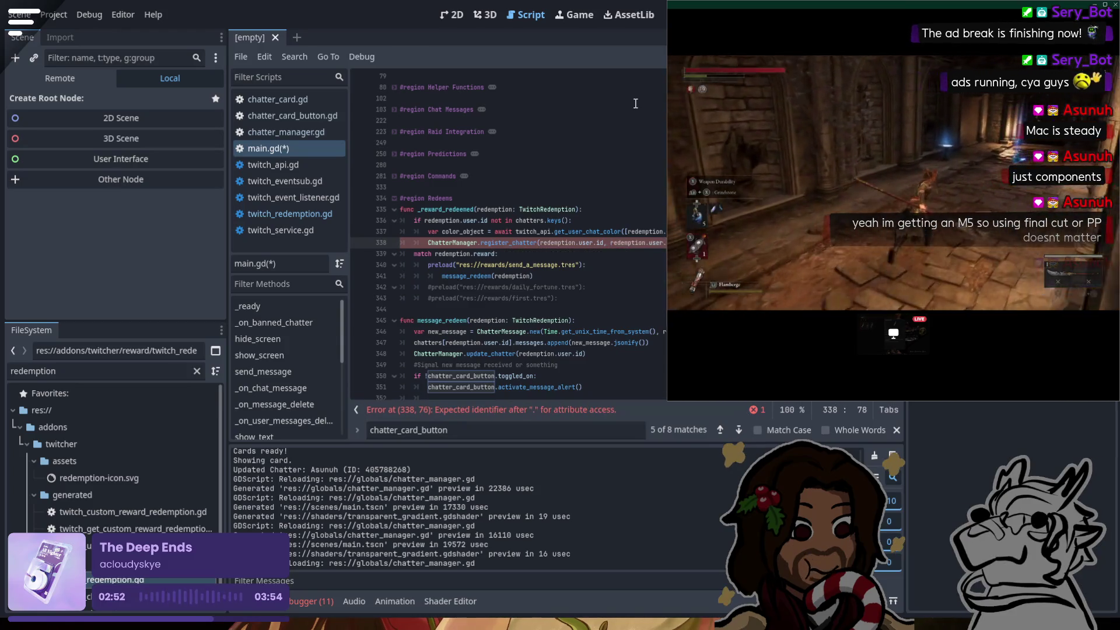
pyautogui.press('BackSpace')
pyautogui.press('BackSpace')
pyautogui.press('BackSpace')
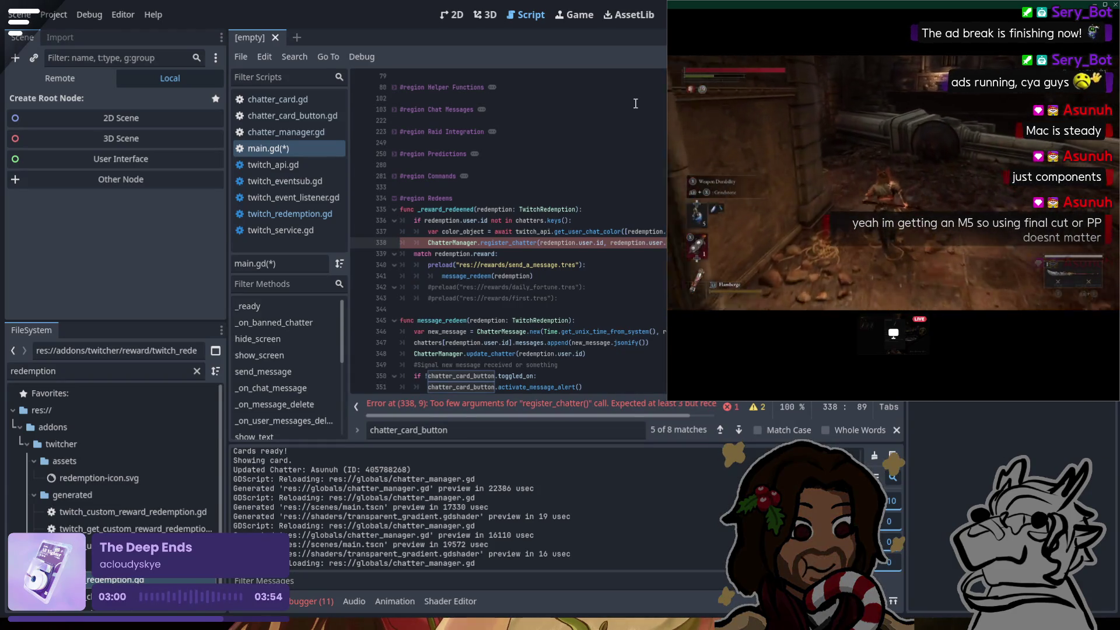
pyautogui.write('_o')
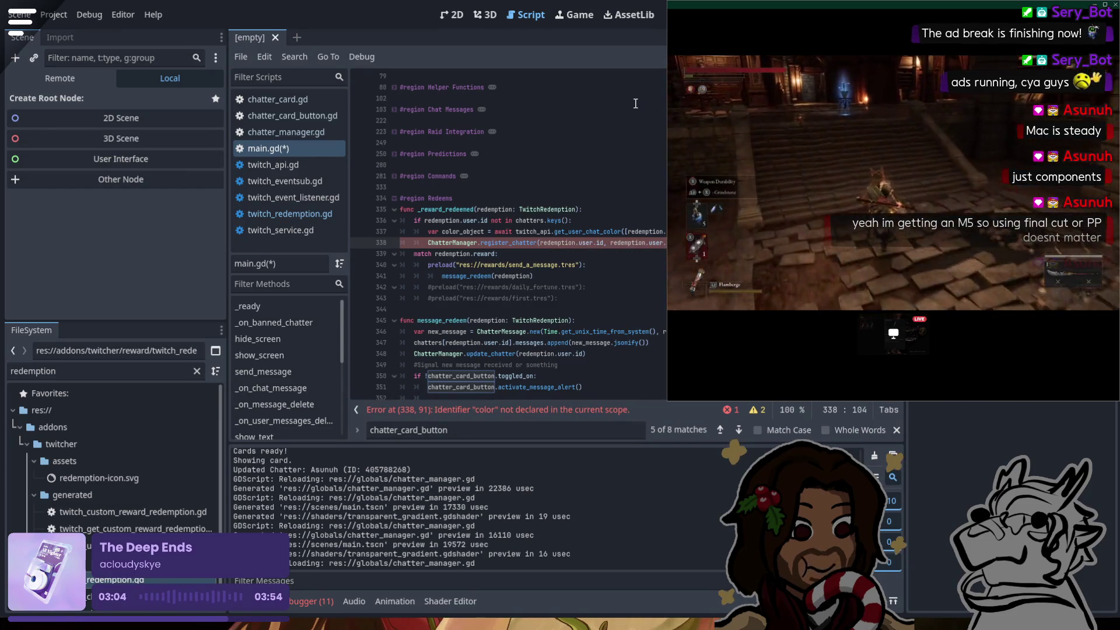
pyautogui.write('[0]')
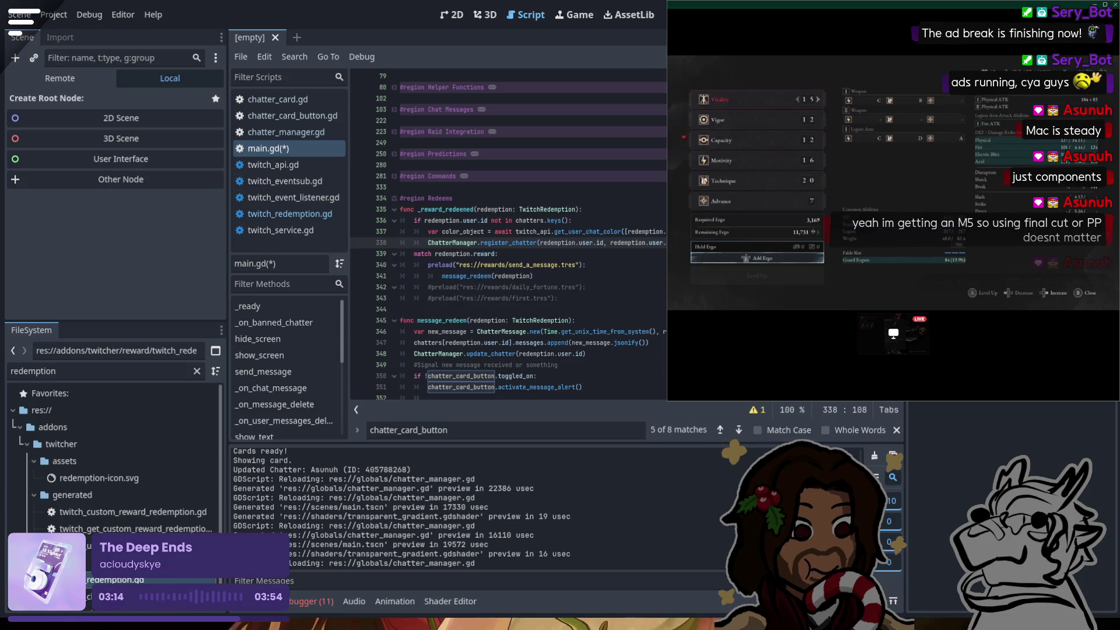
pyautogui.scroll(-1, 658, 244)
# Step: Add a blank line after register_chatter, save main.gd, then stop and rerun the project
pyautogui.press('Return')
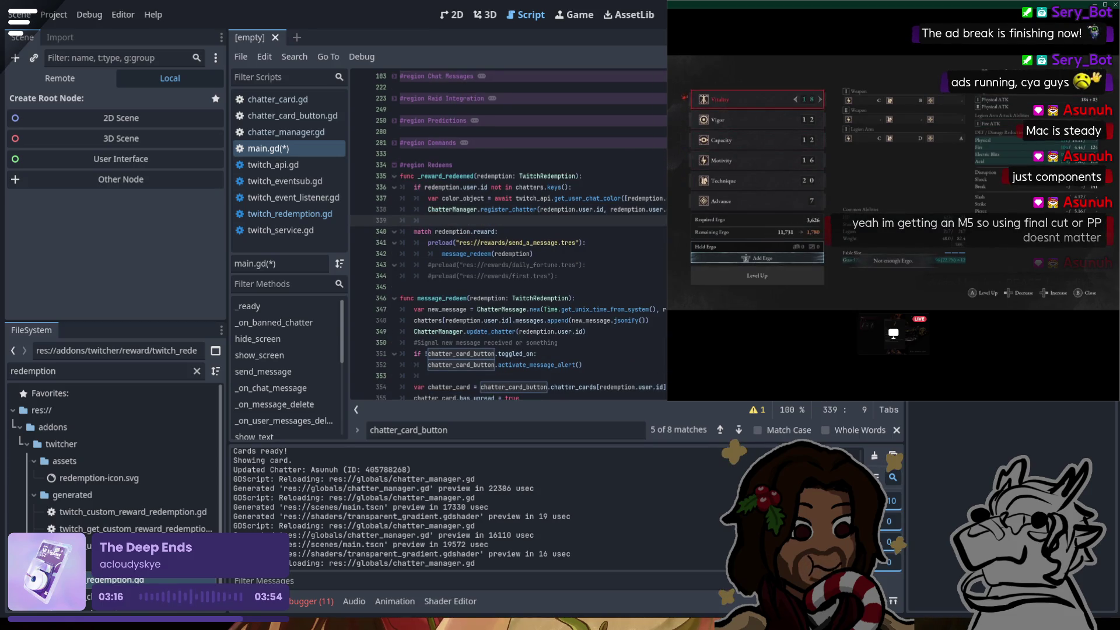
pyautogui.hotkey('ctrl', 's')
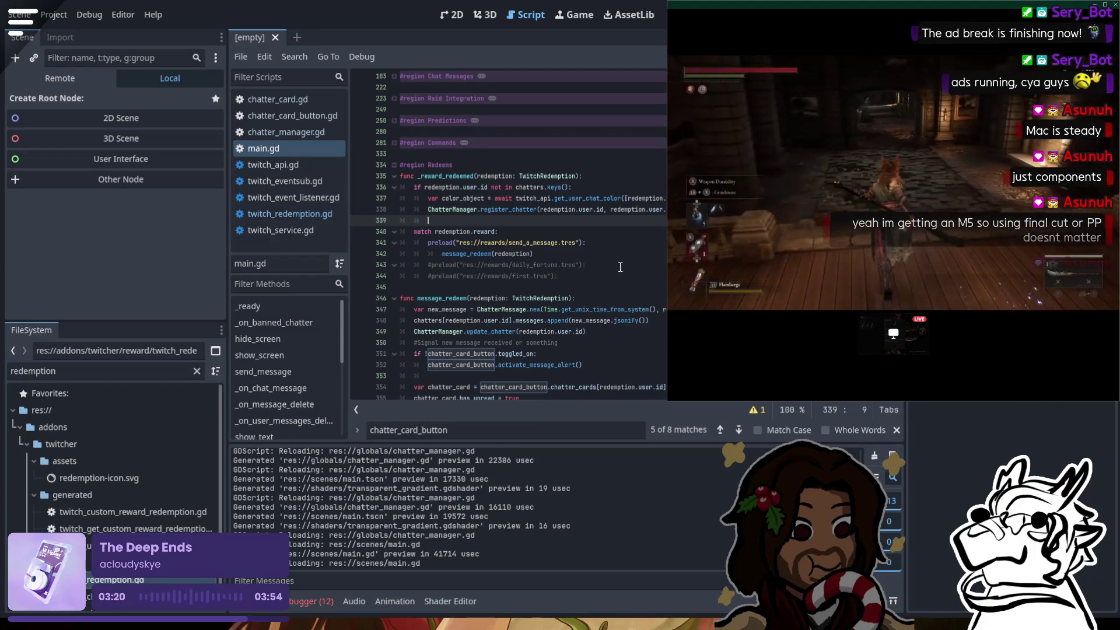
pyautogui.press('F8')
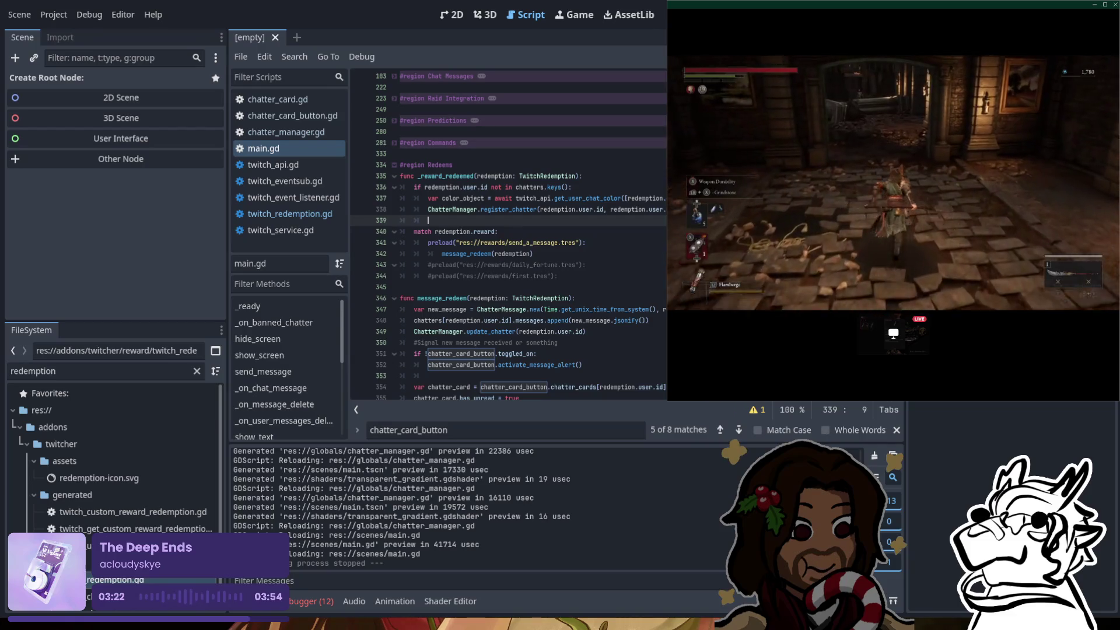
pyautogui.press('F5')
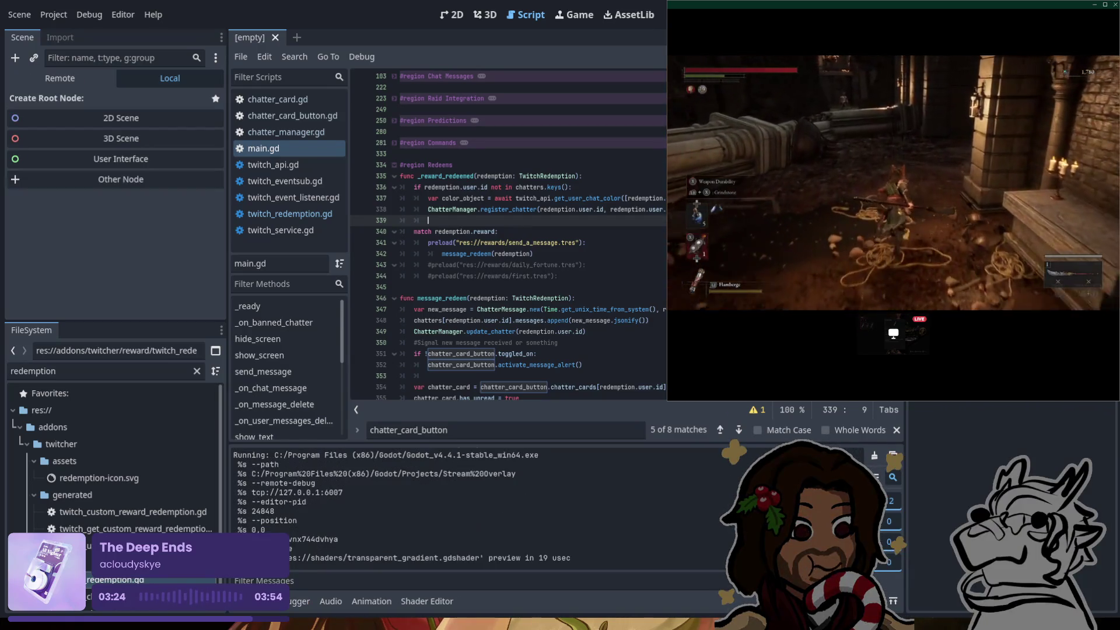